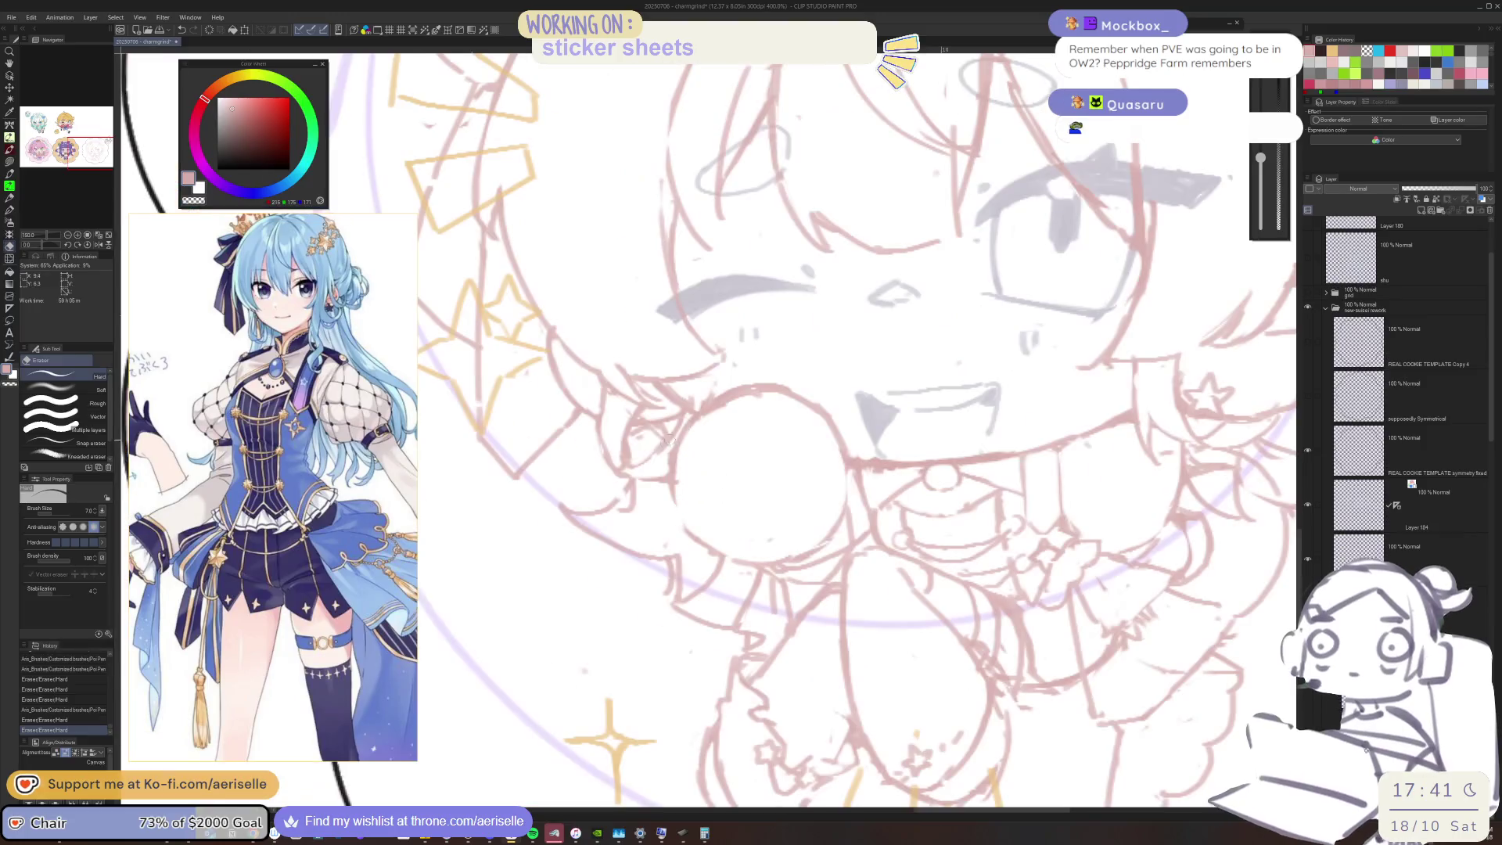
Sketch short hair-strand lines beside the face, then trim part of them with the Hard Eraser
{"action": "mouse_move", "coordinate": [644, 514]}
{"action": "left_mouse_down"}
{"action": "mouse_move", "coordinate": [657, 432]}
{"action": "mouse_move", "coordinate": [662, 501]}
{"action": "left_mouse_up"}
{"action": "left_click_drag", "start_coordinate": [657, 431], "coordinate": [661, 516]}
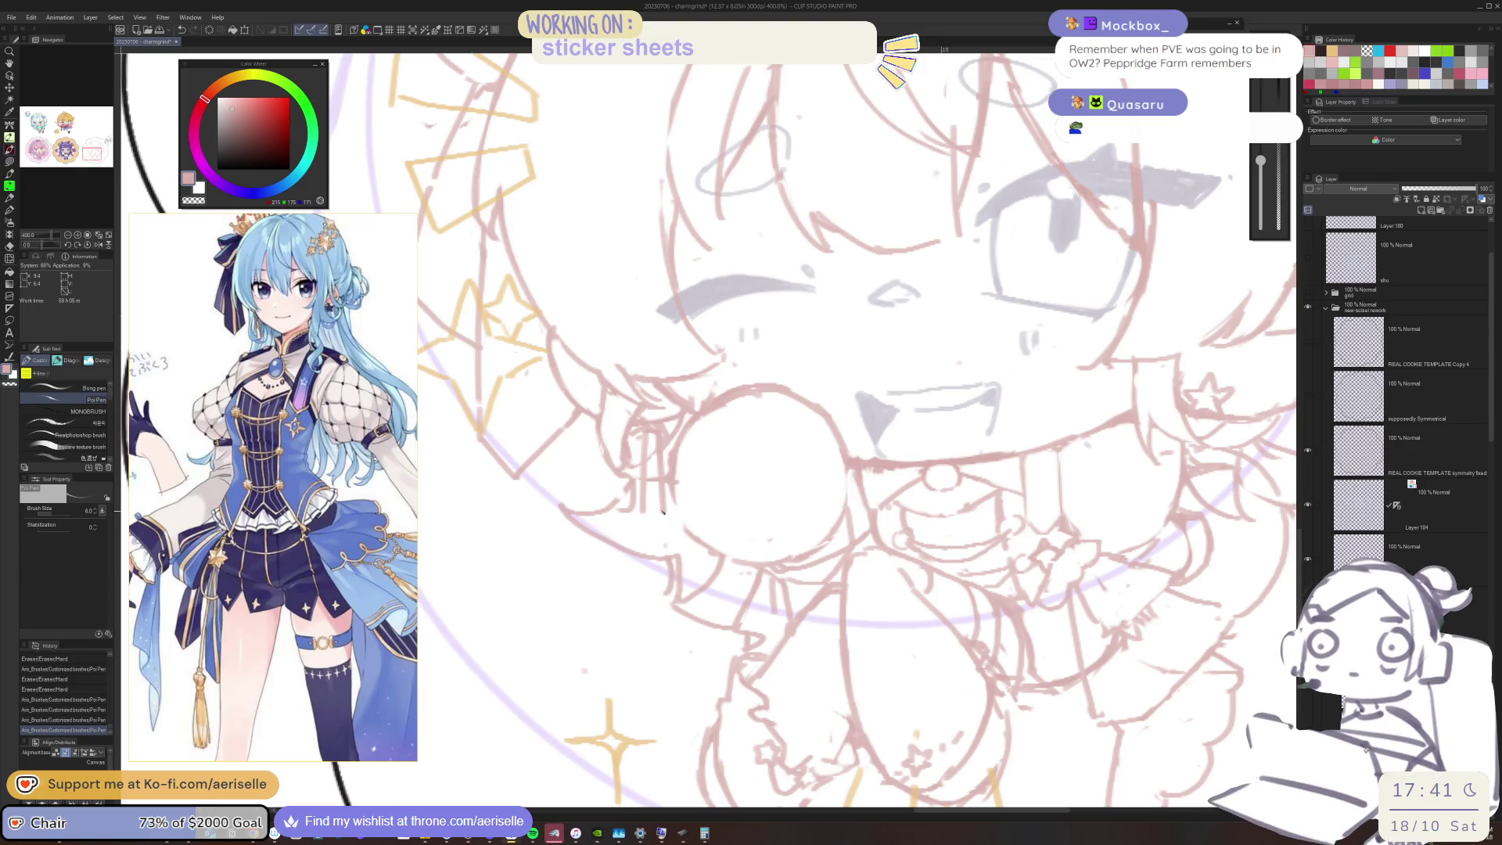
{"action": "key", "text": "e"}
{"action": "mouse_move", "coordinate": [649, 438]}
{"action": "left_mouse_down"}
{"action": "mouse_move", "coordinate": [655, 513]}
{"action": "mouse_move", "coordinate": [653, 479]}
{"action": "mouse_move", "coordinate": [653, 500]}
{"action": "left_mouse_up"}
{"action": "scroll", "coordinate": [652, 485], "scroll_direction": "down", "scroll_amount": 5}
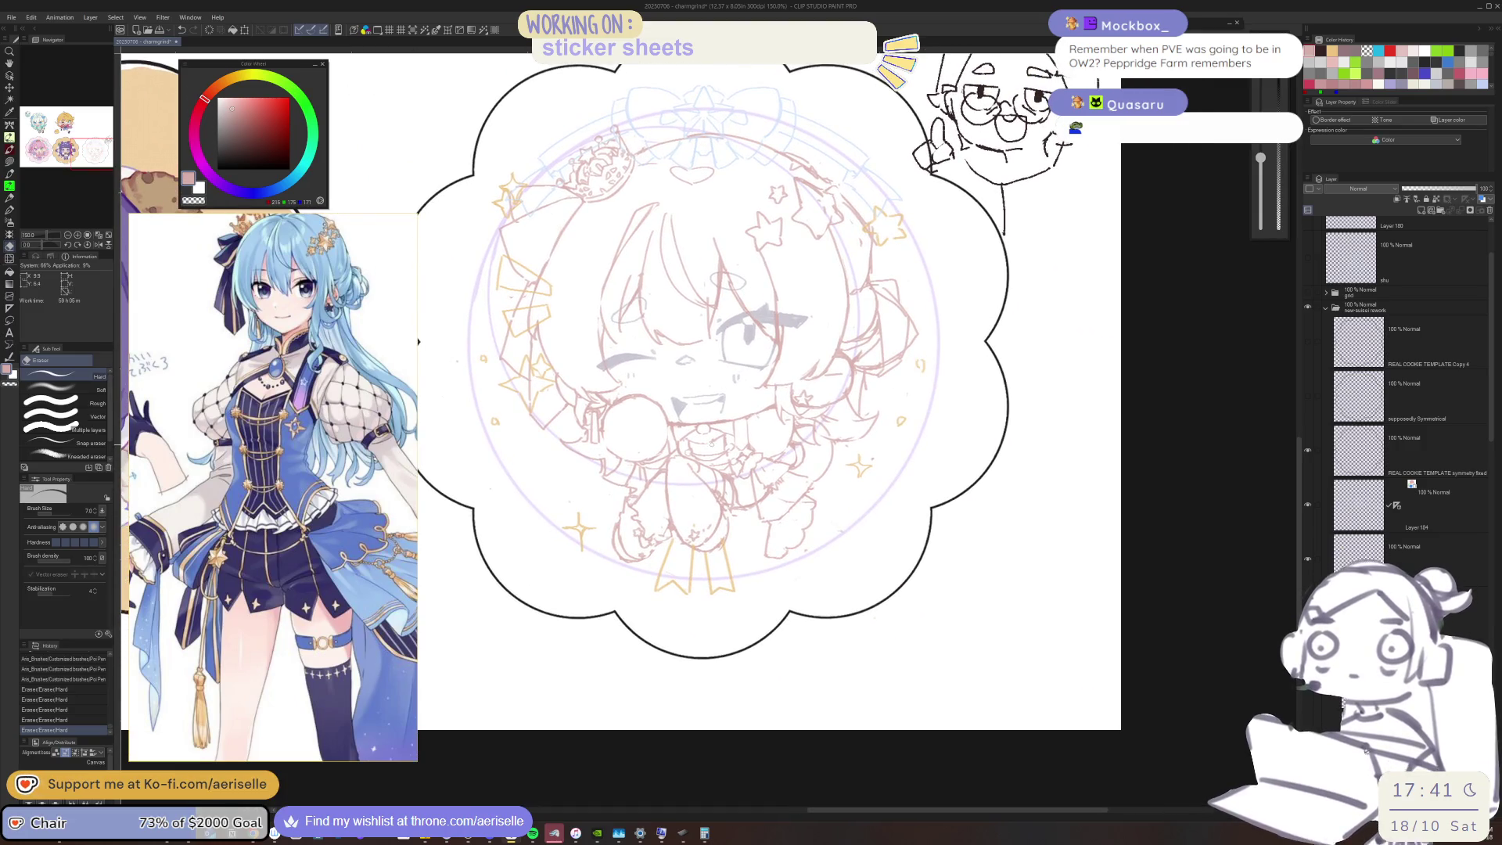
{"action": "scroll", "coordinate": [797, 391], "scroll_direction": "up", "scroll_amount": 5}
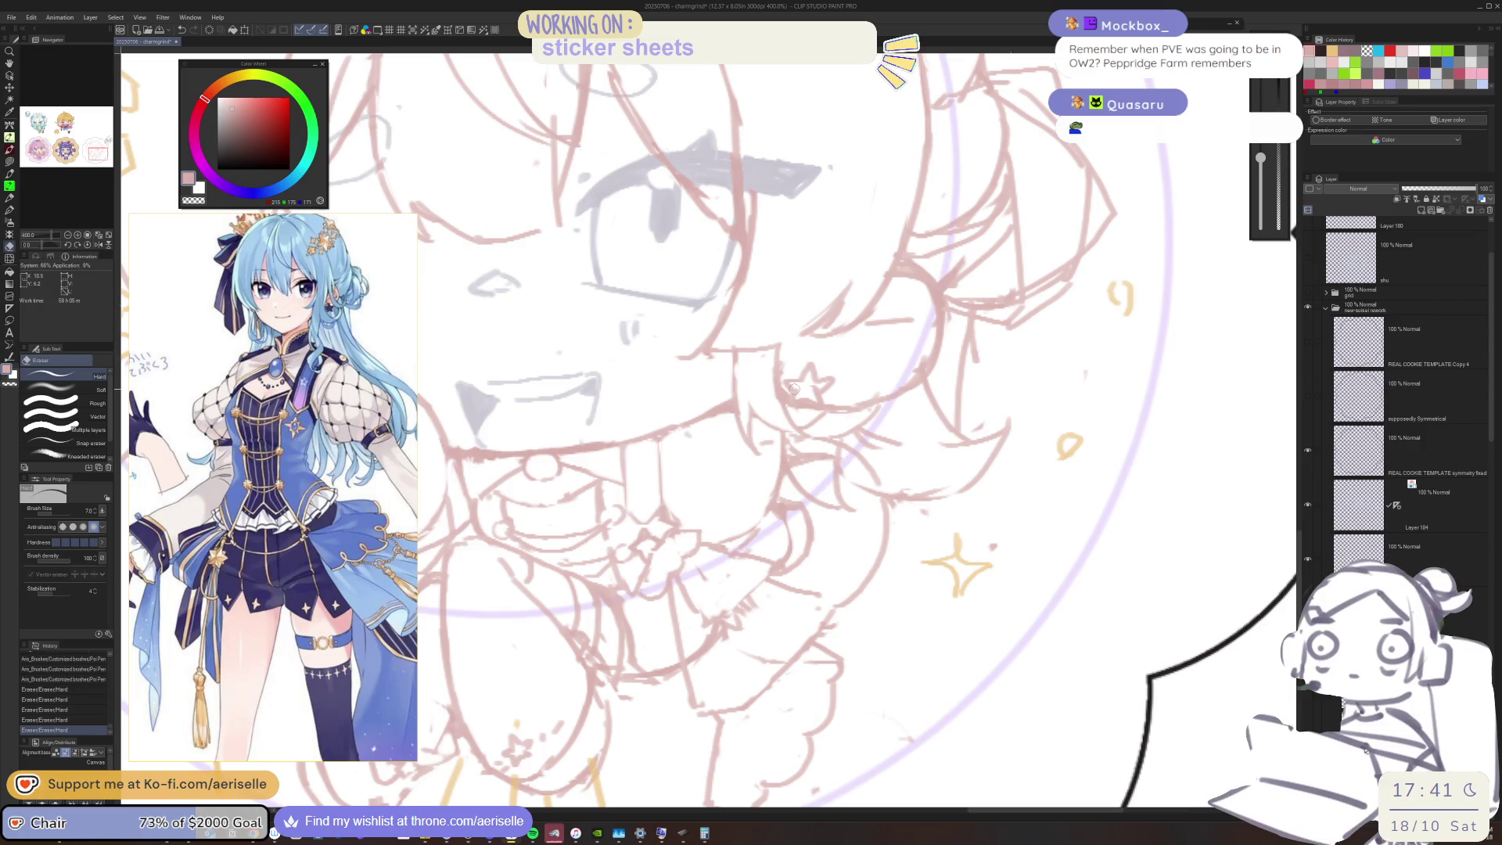
Erase a small stray mark on the chibi's face near the cheek
{"action": "left_click_drag", "start_coordinate": [806, 388], "coordinate": [823, 376]}
{"action": "key", "text": "p"}
{"action": "key", "text": "e"}
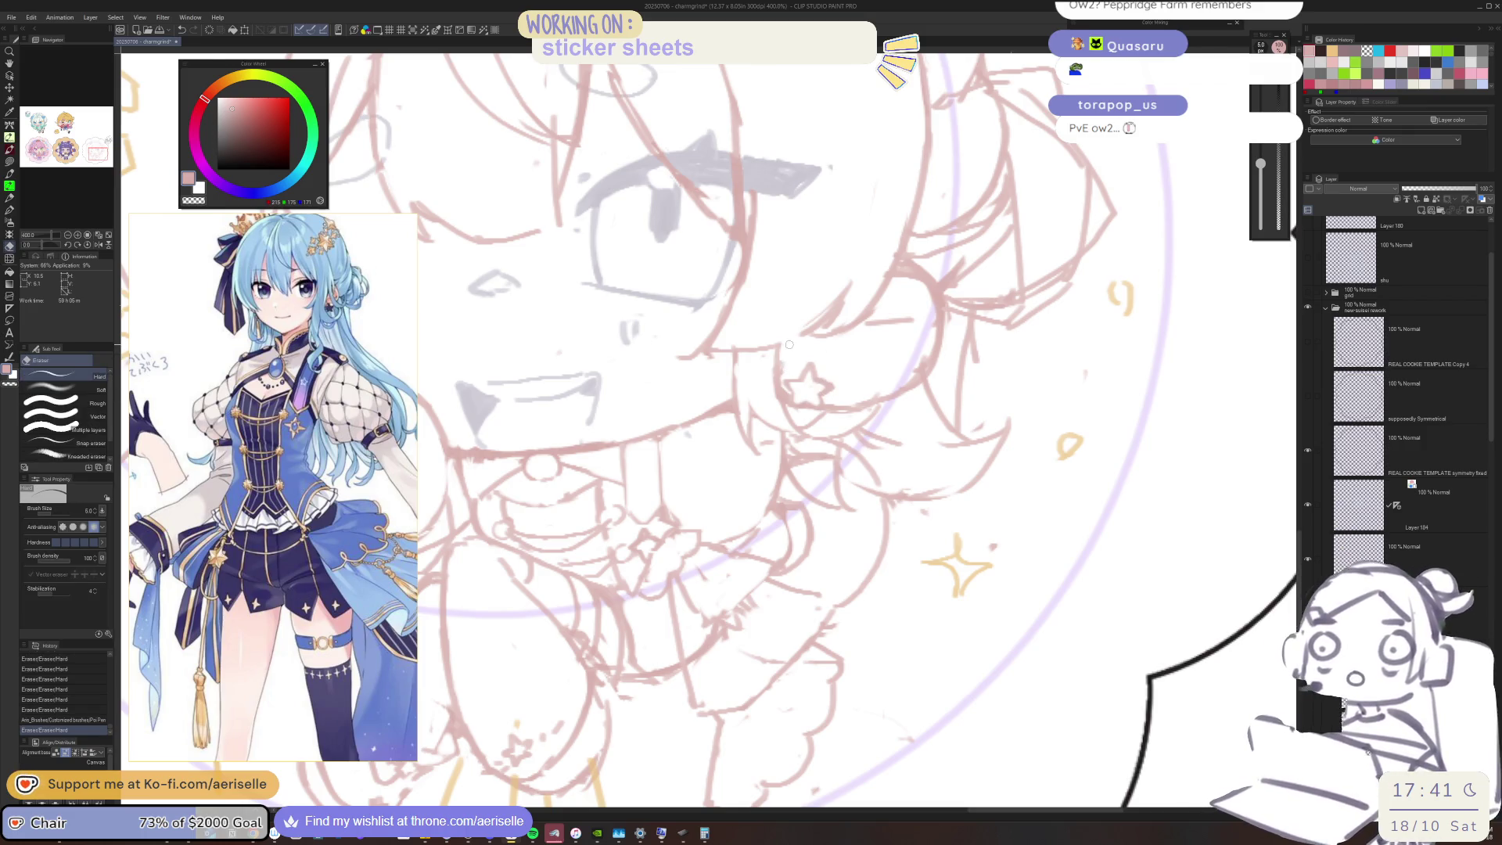
{"action": "scroll", "coordinate": [783, 359], "scroll_direction": "down", "scroll_amount": 3}
{"action": "scroll", "coordinate": [663, 294], "scroll_direction": "up", "scroll_amount": 1}
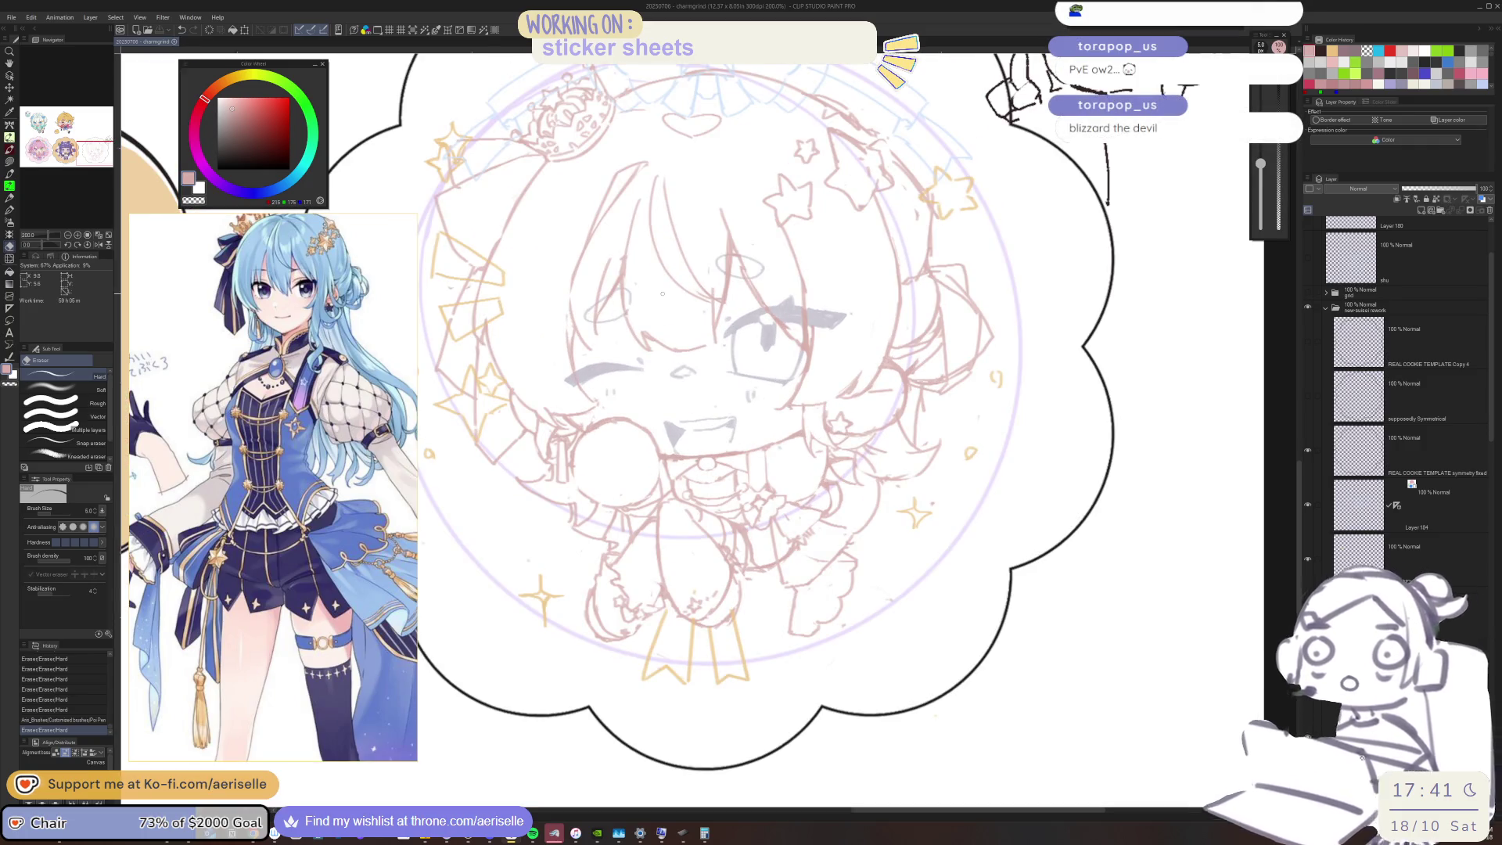
{"action": "mouse_move", "coordinate": [273, 392]}
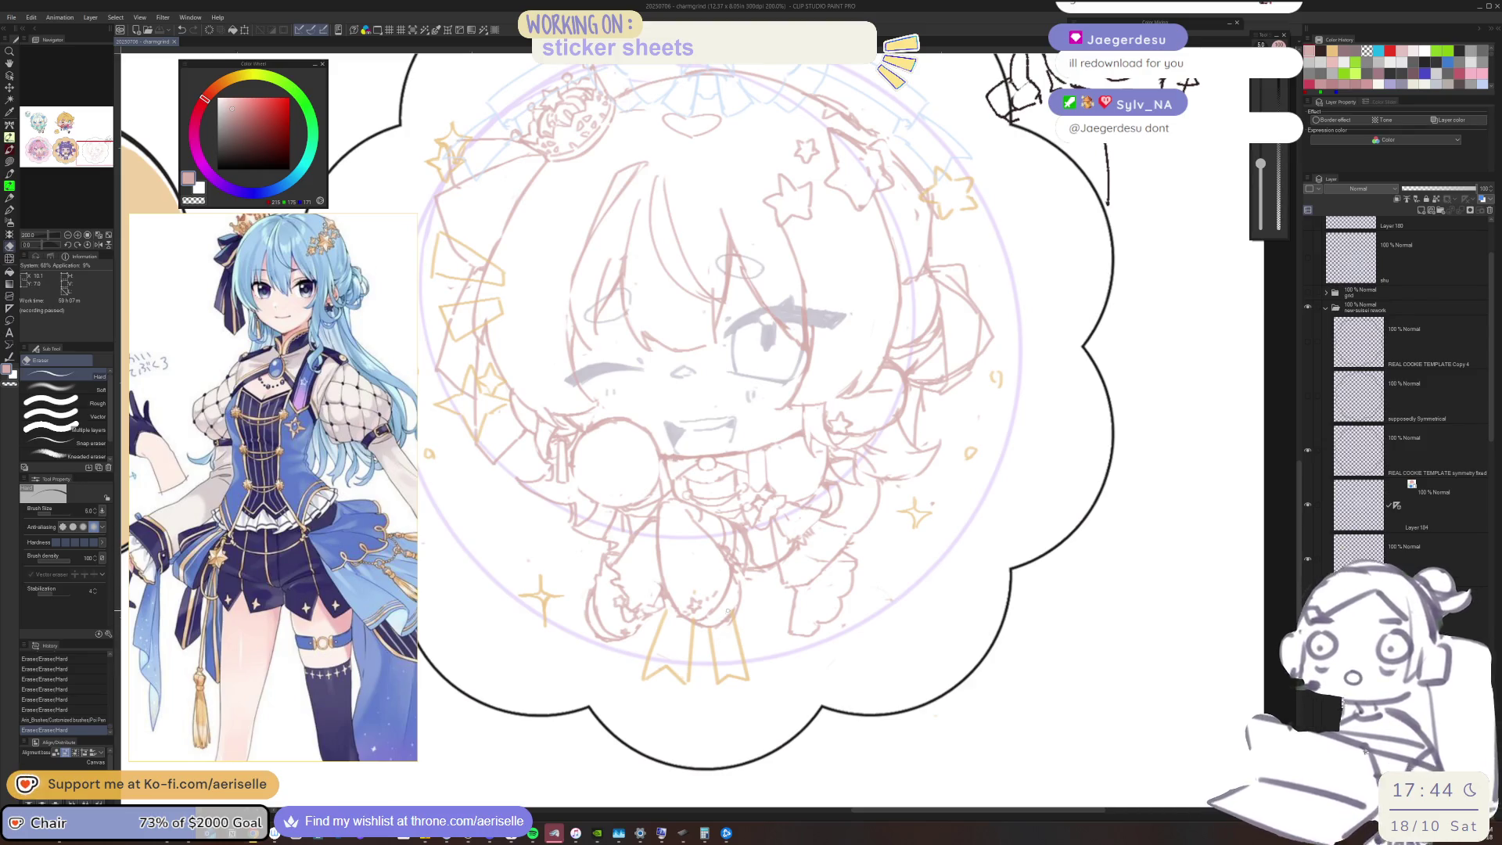
Select the ribbon's layer from the canvas and erase the ribbon's middle line
{"action": "scroll", "coordinate": [692, 627], "scroll_direction": "up", "scroll_amount": 3}
{"action": "key", "text": "o"}
{"action": "scroll", "coordinate": [692, 627], "scroll_direction": "up", "scroll_amount": 2}
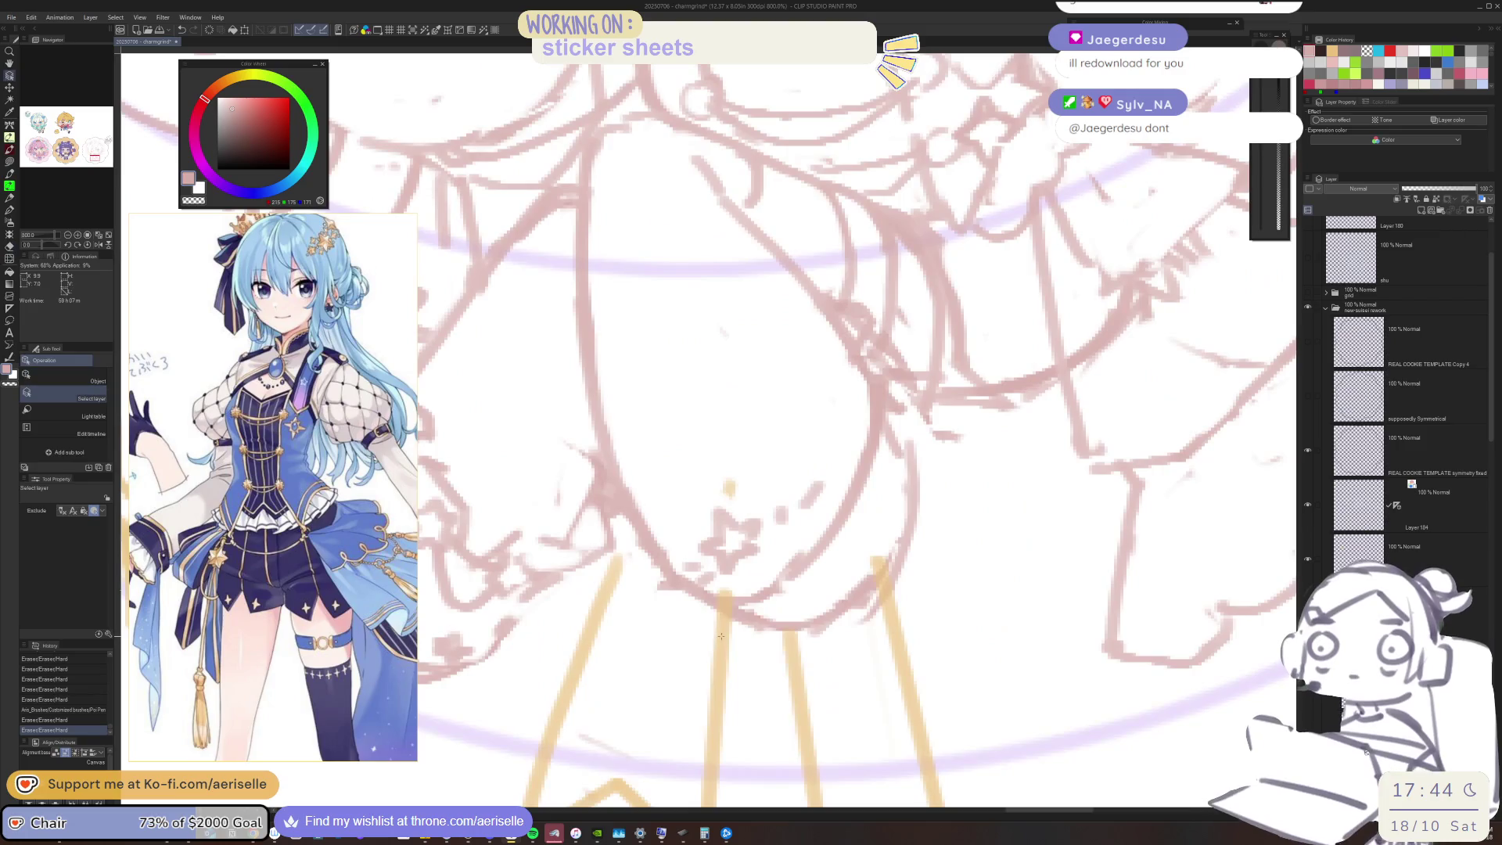
{"action": "scroll", "coordinate": [692, 627], "scroll_direction": "down", "scroll_amount": 2}
{"action": "left_click", "coordinate": [708, 422]}
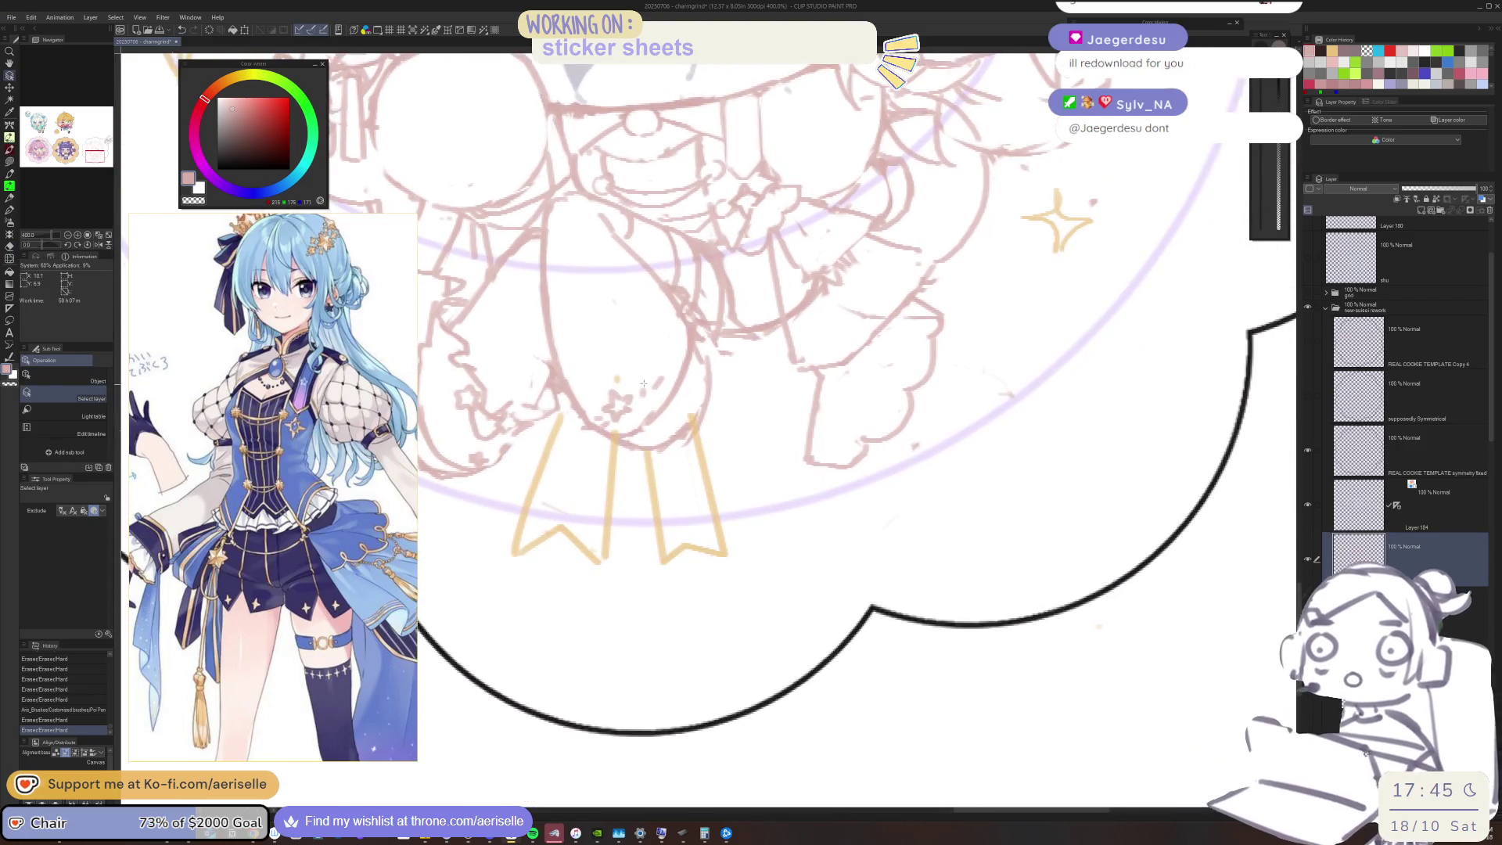
{"action": "key", "text": "e"}
{"action": "left_click_drag", "start_coordinate": [612, 432], "coordinate": [603, 572]}
Redraw the middle ribbon line in the eyedropped orange, replacing the thin first attempt
{"action": "key", "text": "p"}
{"action": "left_click_drag", "start_coordinate": [608, 439], "coordinate": [602, 569]}
{"action": "key", "text": "ctrl+z"}
{"action": "left_click", "coordinate": [561, 533], "text": "alt"}
{"action": "left_click_drag", "start_coordinate": [607, 449], "coordinate": [601, 567]}
{"action": "key", "text": "e"}
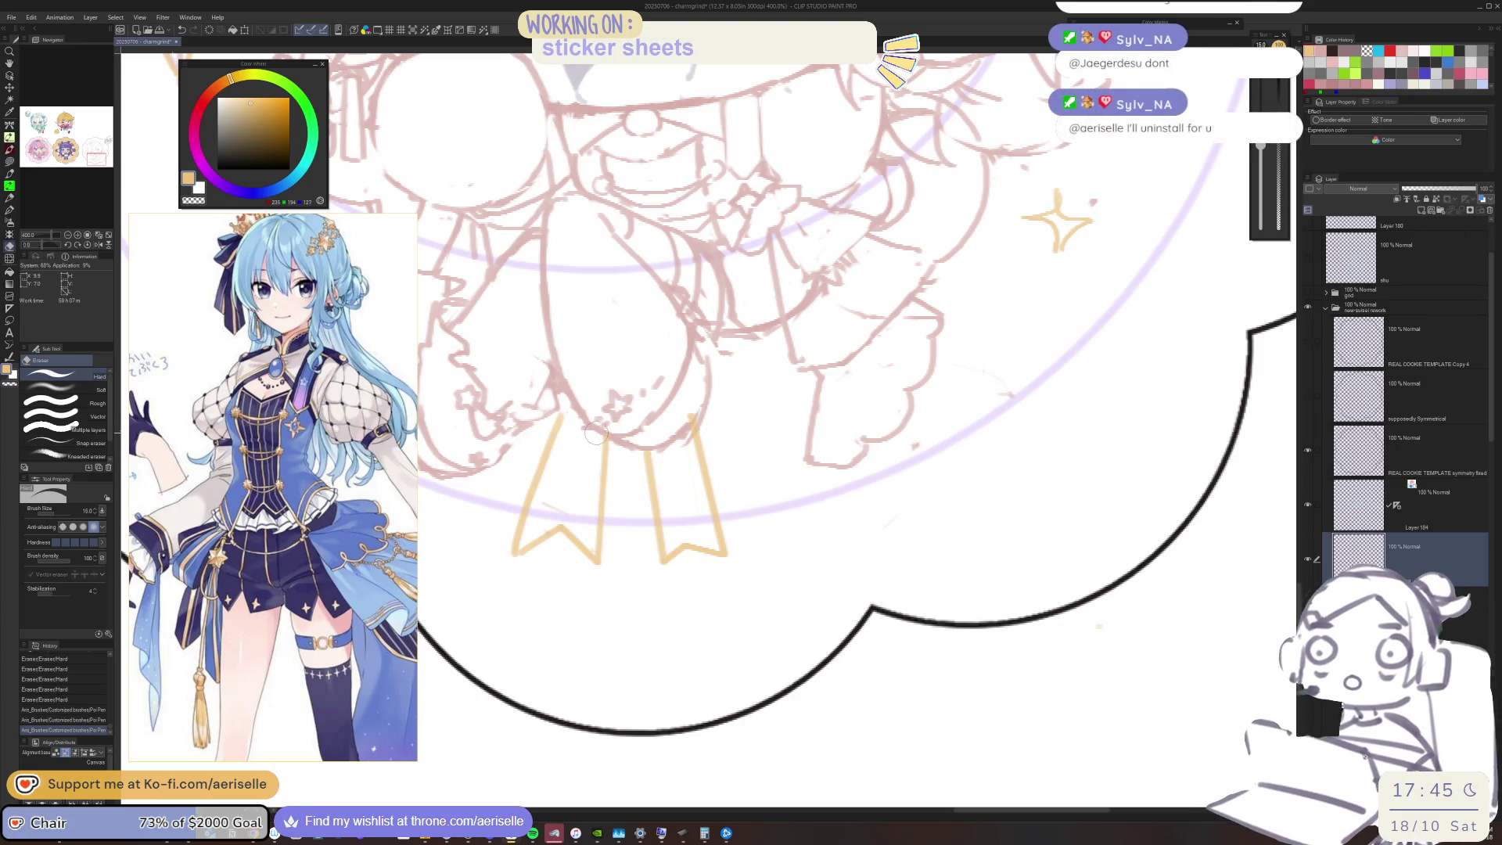
{"action": "key", "text": "p"}
{"action": "left_click_drag", "start_coordinate": [570, 406], "coordinate": [704, 422]}
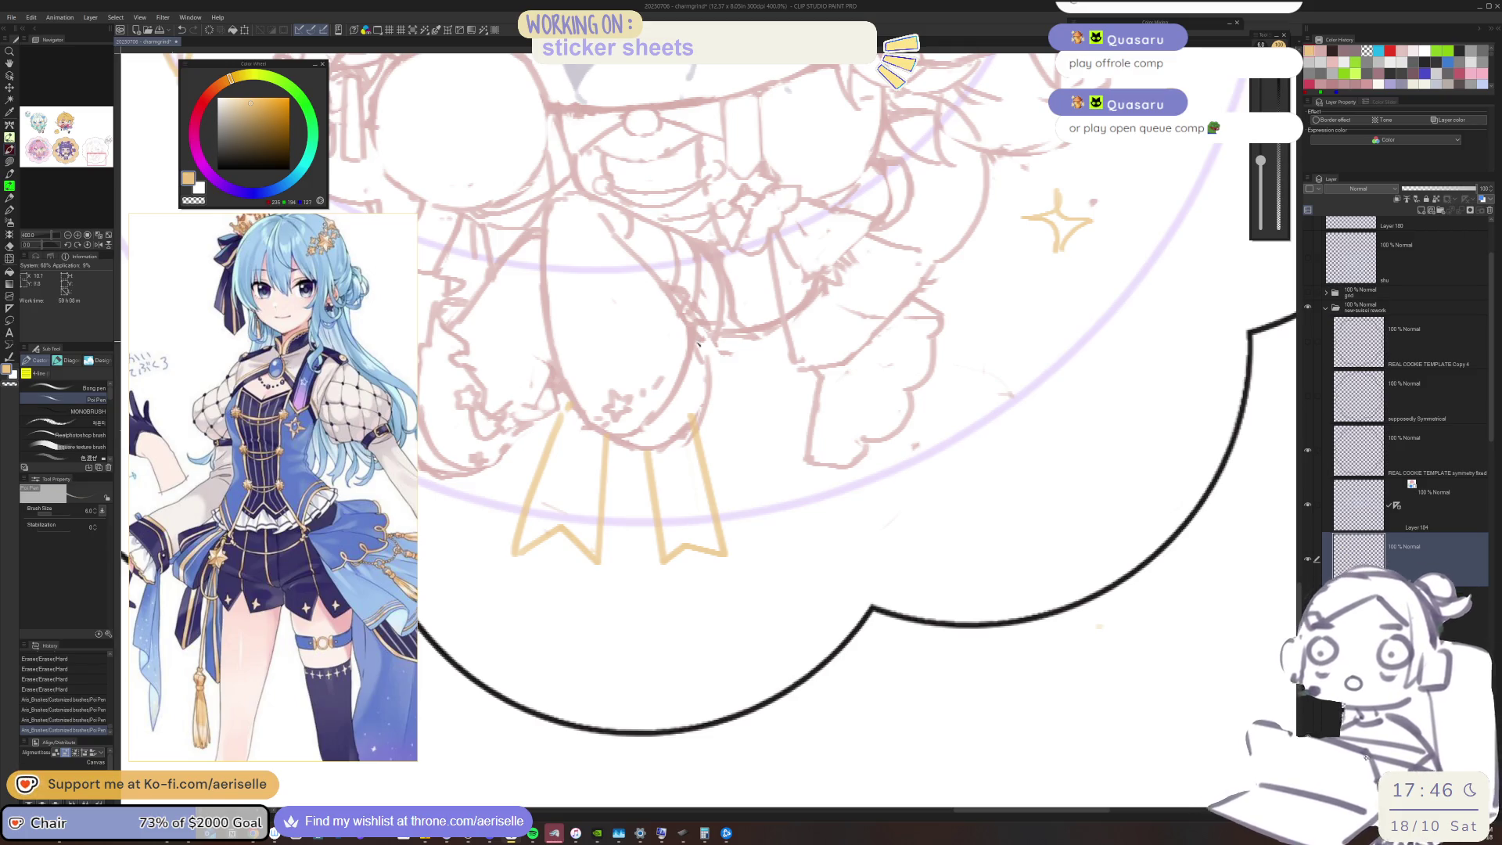
Erase a small stray mark near the outline and zoom out to the whole sticker
{"action": "key", "text": "e"}
{"action": "left_click_drag", "start_coordinate": [678, 422], "coordinate": [692, 411]}
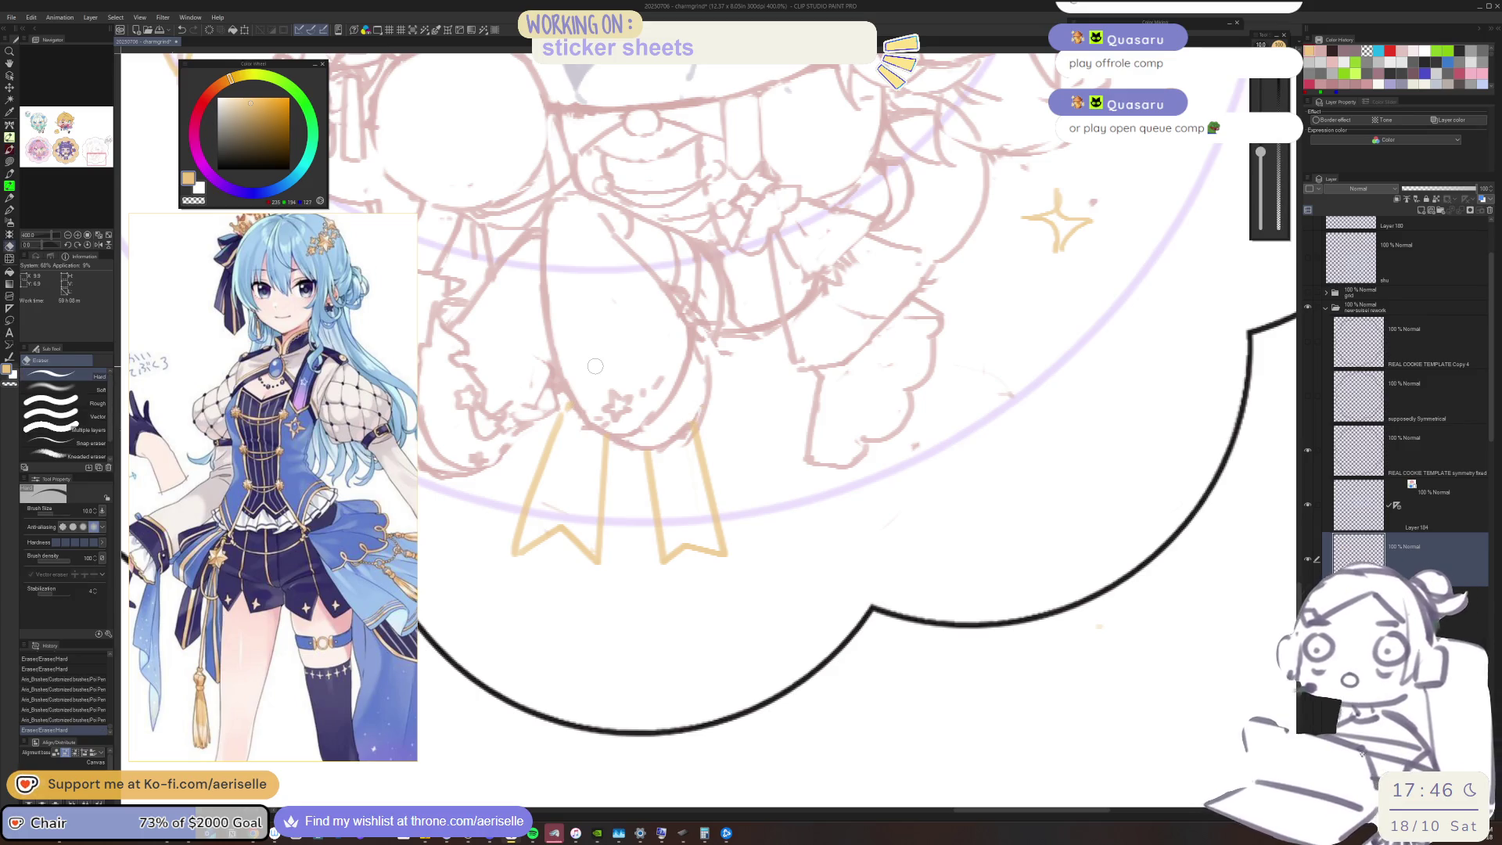
{"action": "key", "text": "ctrl+minus"}
{"action": "key", "text": "ctrl+minus"}
{"action": "key", "text": "ctrl+minus"}
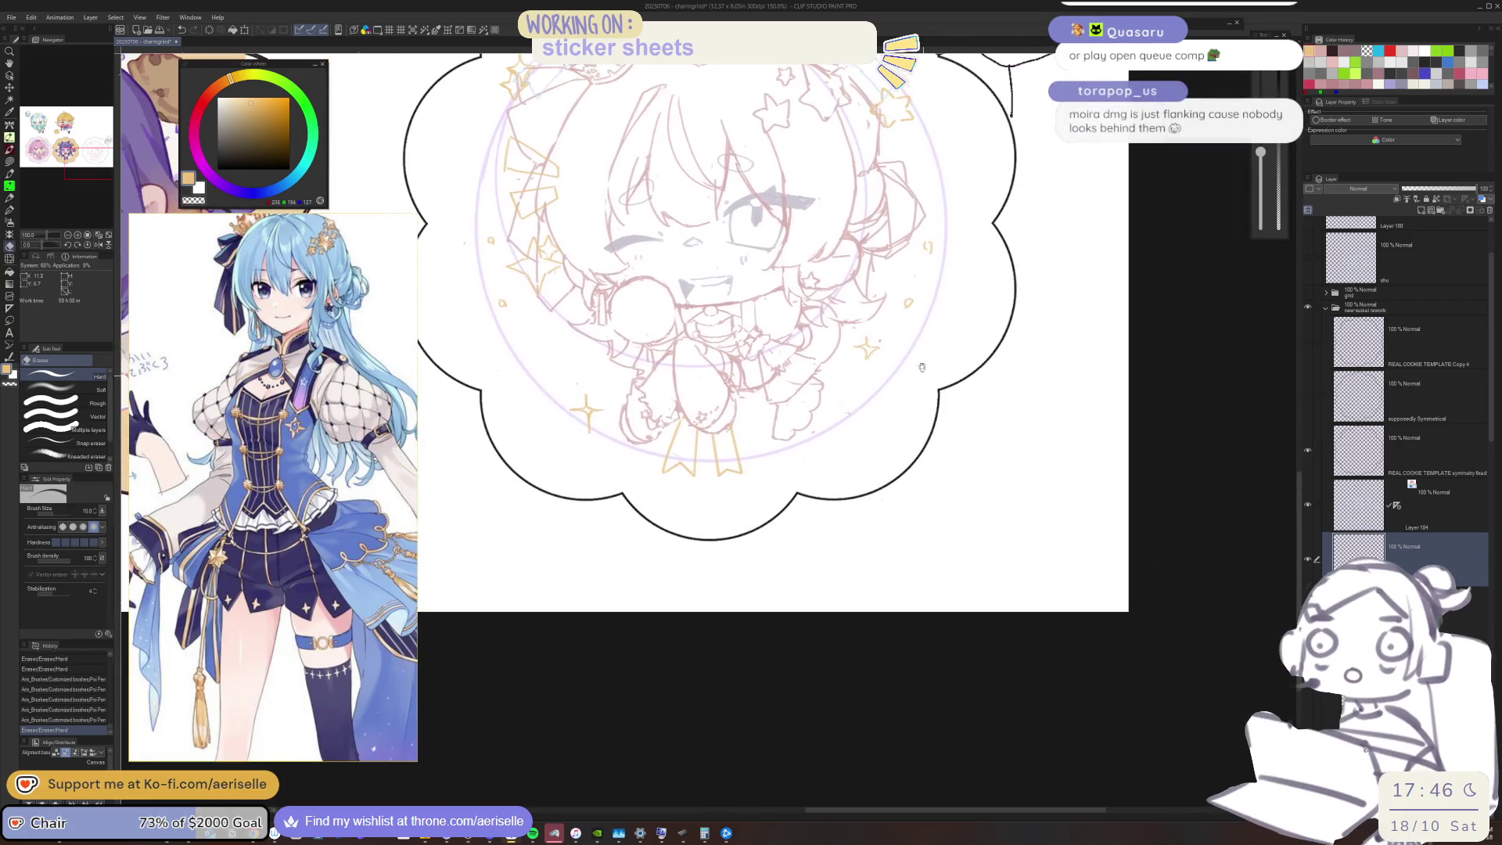
{"action": "scroll", "coordinate": [859, 335], "scroll_direction": "up", "scroll_amount": 5}
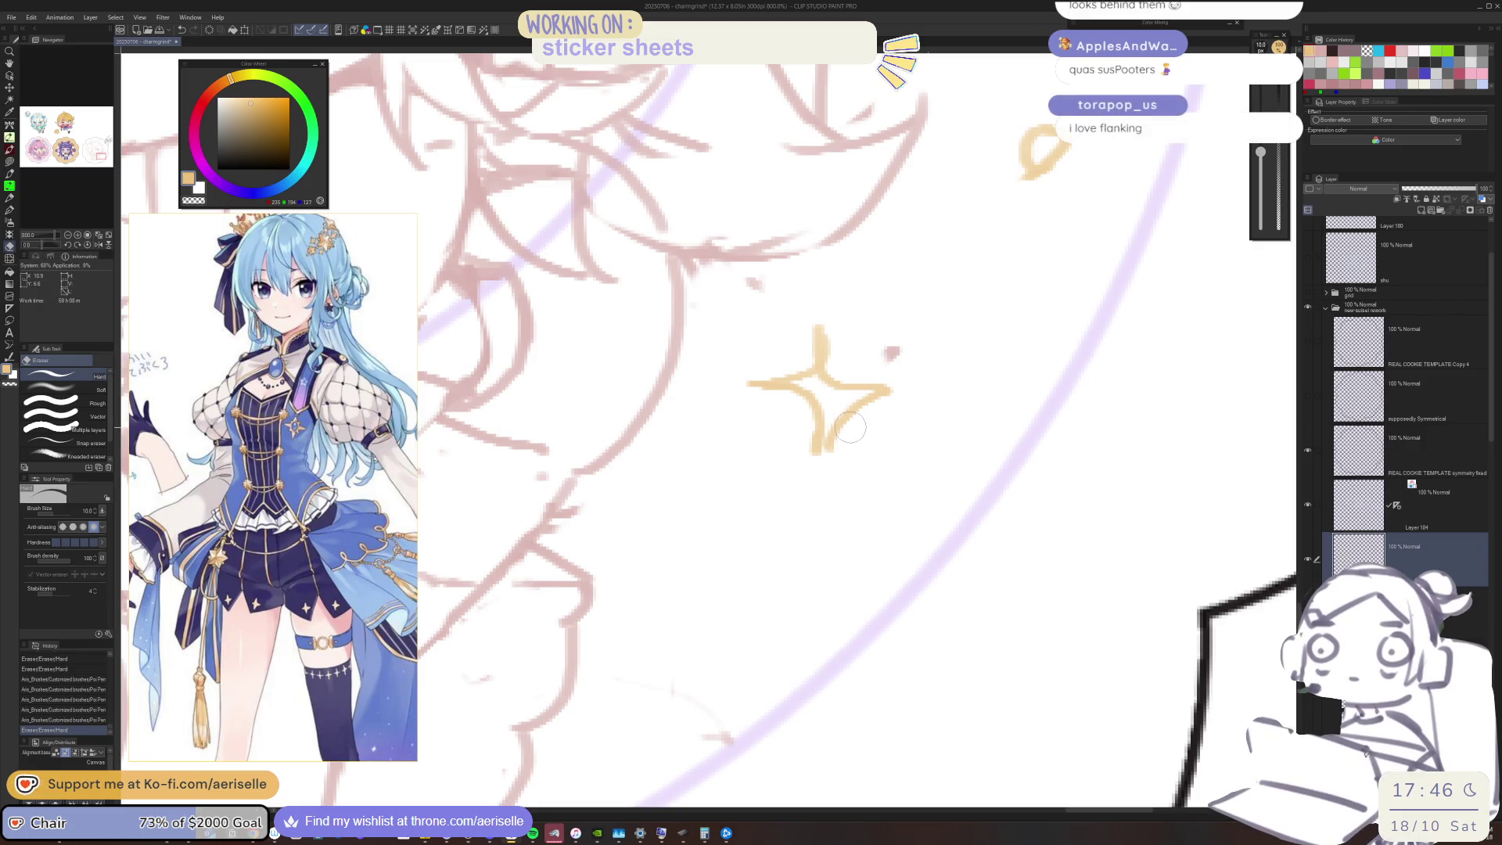
{"action": "scroll", "coordinate": [861, 418], "scroll_direction": "down", "scroll_amount": 4}
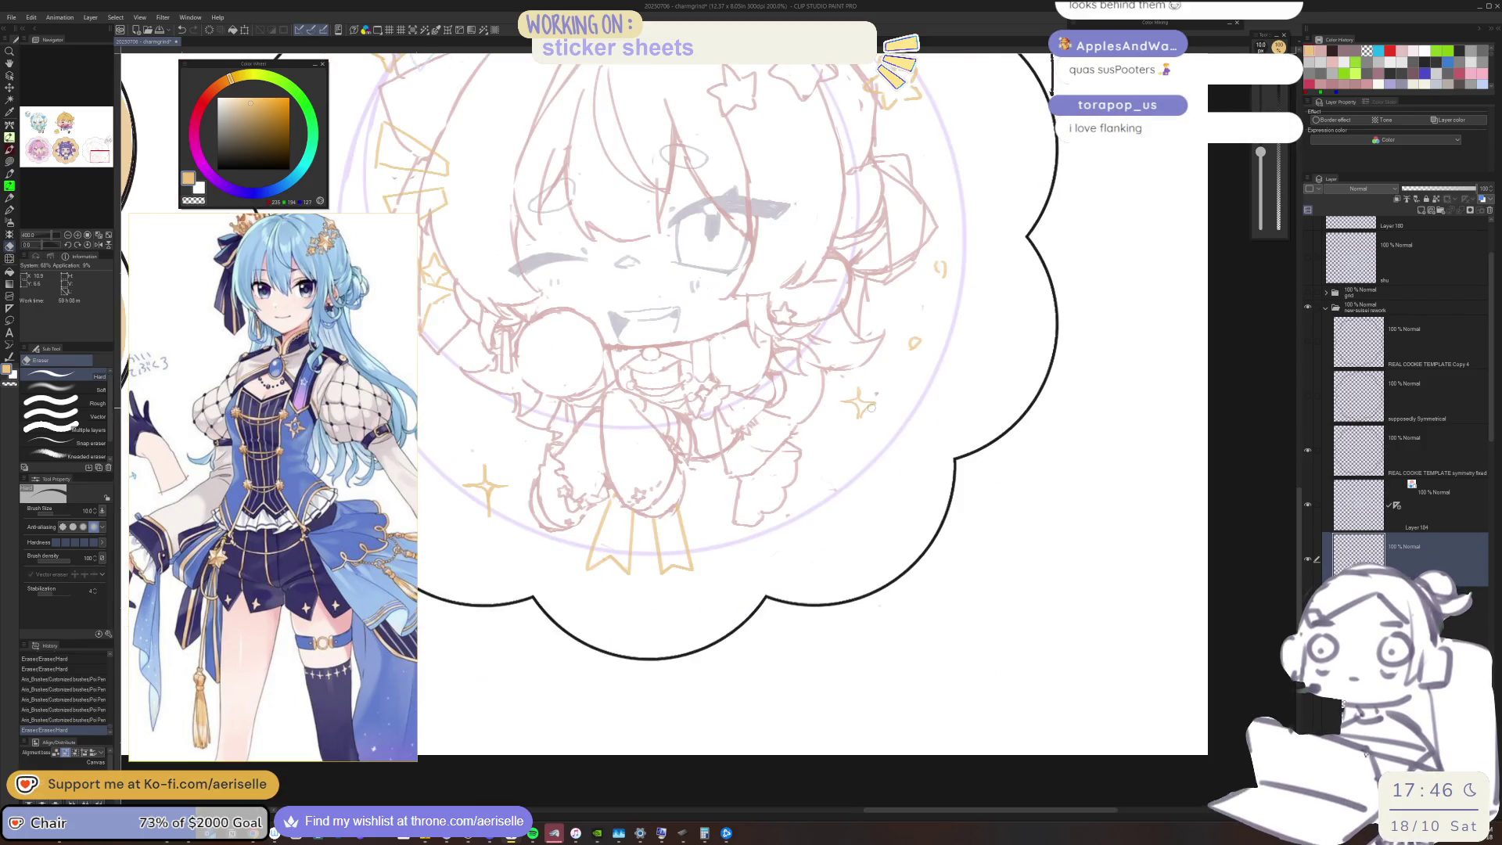
{"action": "scroll", "coordinate": [859, 431], "scroll_direction": "up", "scroll_amount": 2}
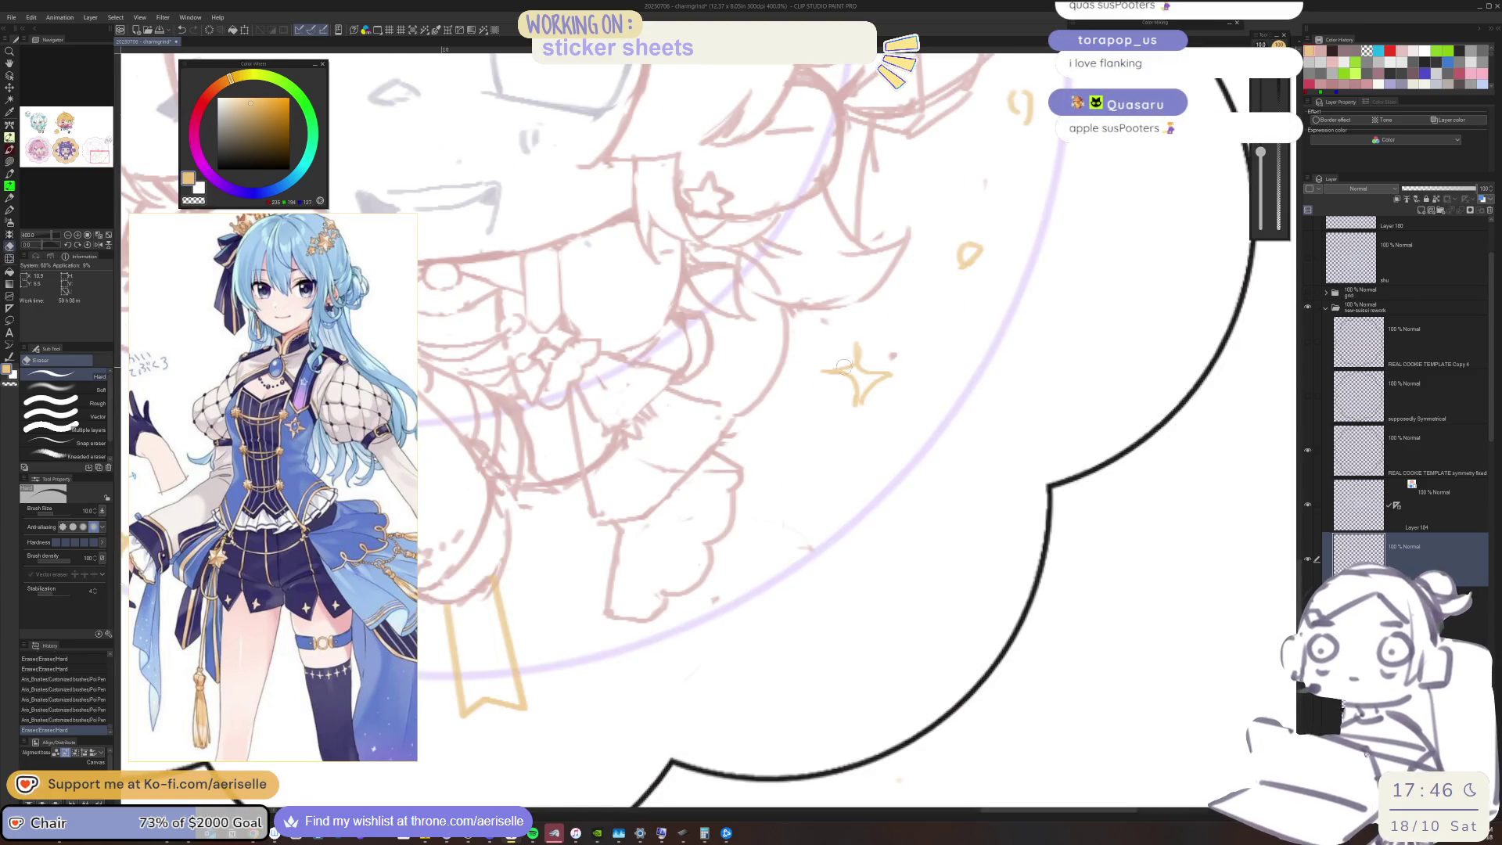
Reshape the right sparkle: trim its right arm, extend the bottom arm, tidy the top arm
{"action": "left_click_drag", "start_coordinate": [875, 381], "coordinate": [865, 390]}
{"action": "key", "text": "p"}
{"action": "left_click", "coordinate": [866, 387]}
{"action": "key", "text": "ctrl+z"}
{"action": "left_click_drag", "start_coordinate": [862, 400], "coordinate": [856, 430]}
{"action": "key", "text": "e"}
{"action": "mouse_move", "coordinate": [862, 352]}
{"action": "left_mouse_down"}
{"action": "mouse_move", "coordinate": [846, 357]}
{"action": "mouse_move", "coordinate": [865, 408]}
{"action": "left_mouse_up"}
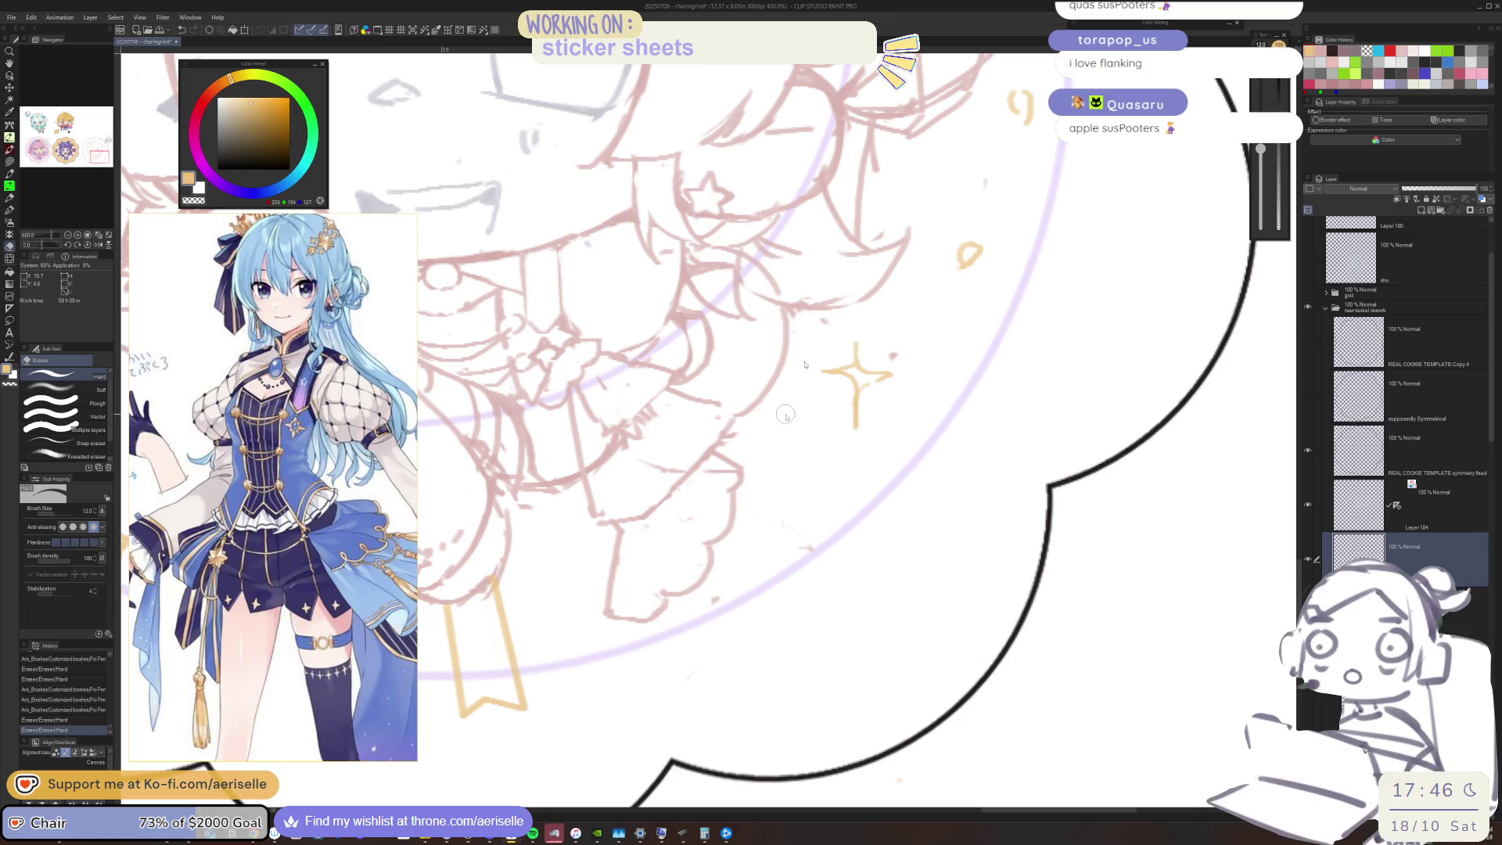
{"action": "scroll", "coordinate": [865, 252], "scroll_direction": "down", "scroll_amount": 4}
{"action": "scroll", "coordinate": [606, 343], "scroll_direction": "up", "scroll_amount": 5}
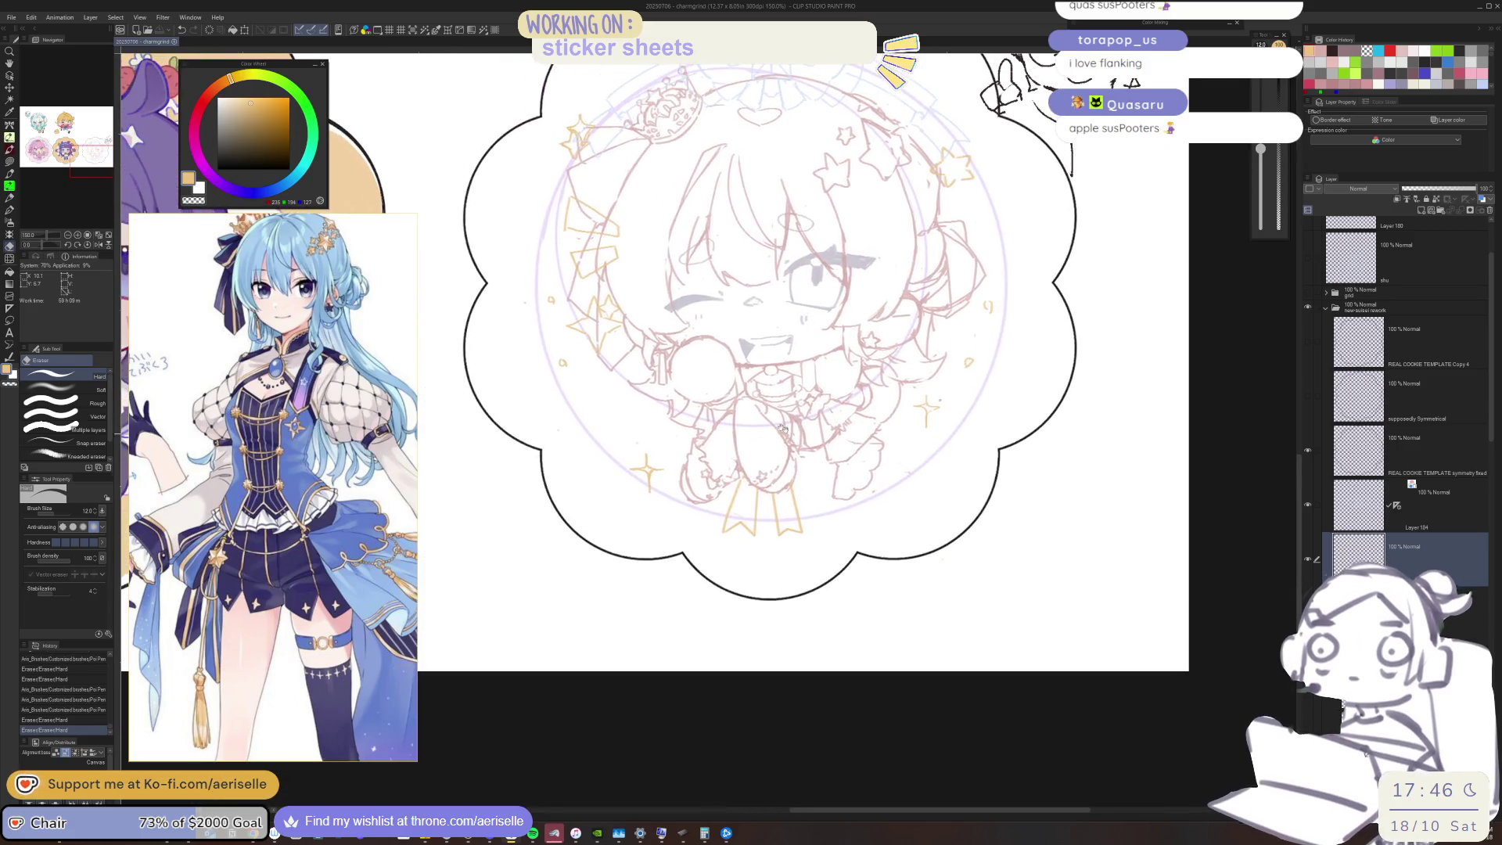
Clean up the lower-left sparkle's stem and mirror the canvas view to check the drawing
{"action": "left_click", "coordinate": [606, 348]}
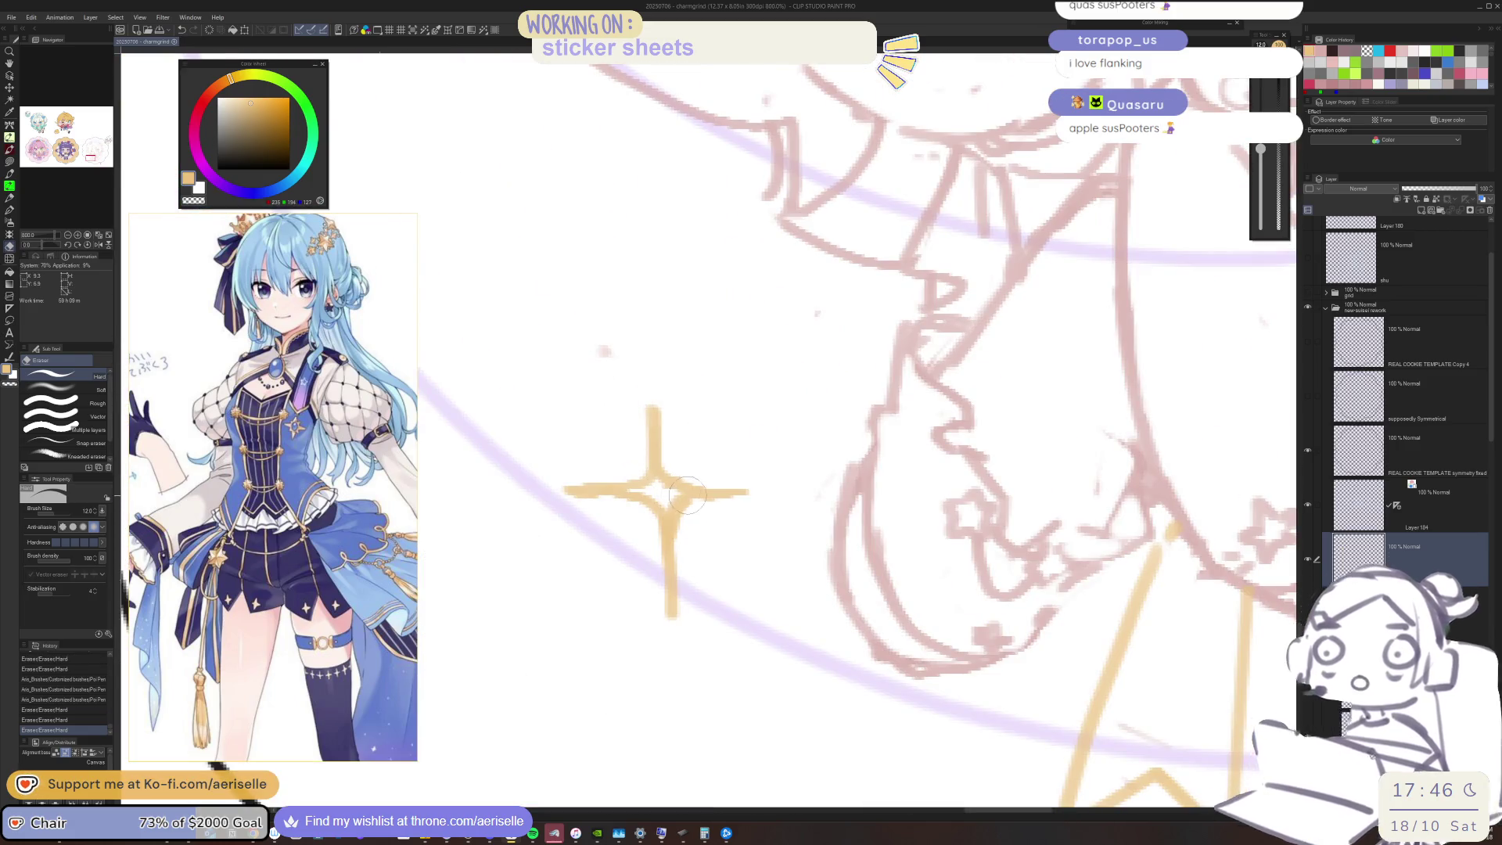
{"action": "key", "text": "p"}
{"action": "left_click_drag", "start_coordinate": [691, 512], "coordinate": [670, 622]}
{"action": "key", "text": "e"}
{"action": "key", "text": "p"}
{"action": "key", "text": "h"}
{"action": "scroll", "coordinate": [816, 224], "scroll_direction": "down", "scroll_amount": 5}
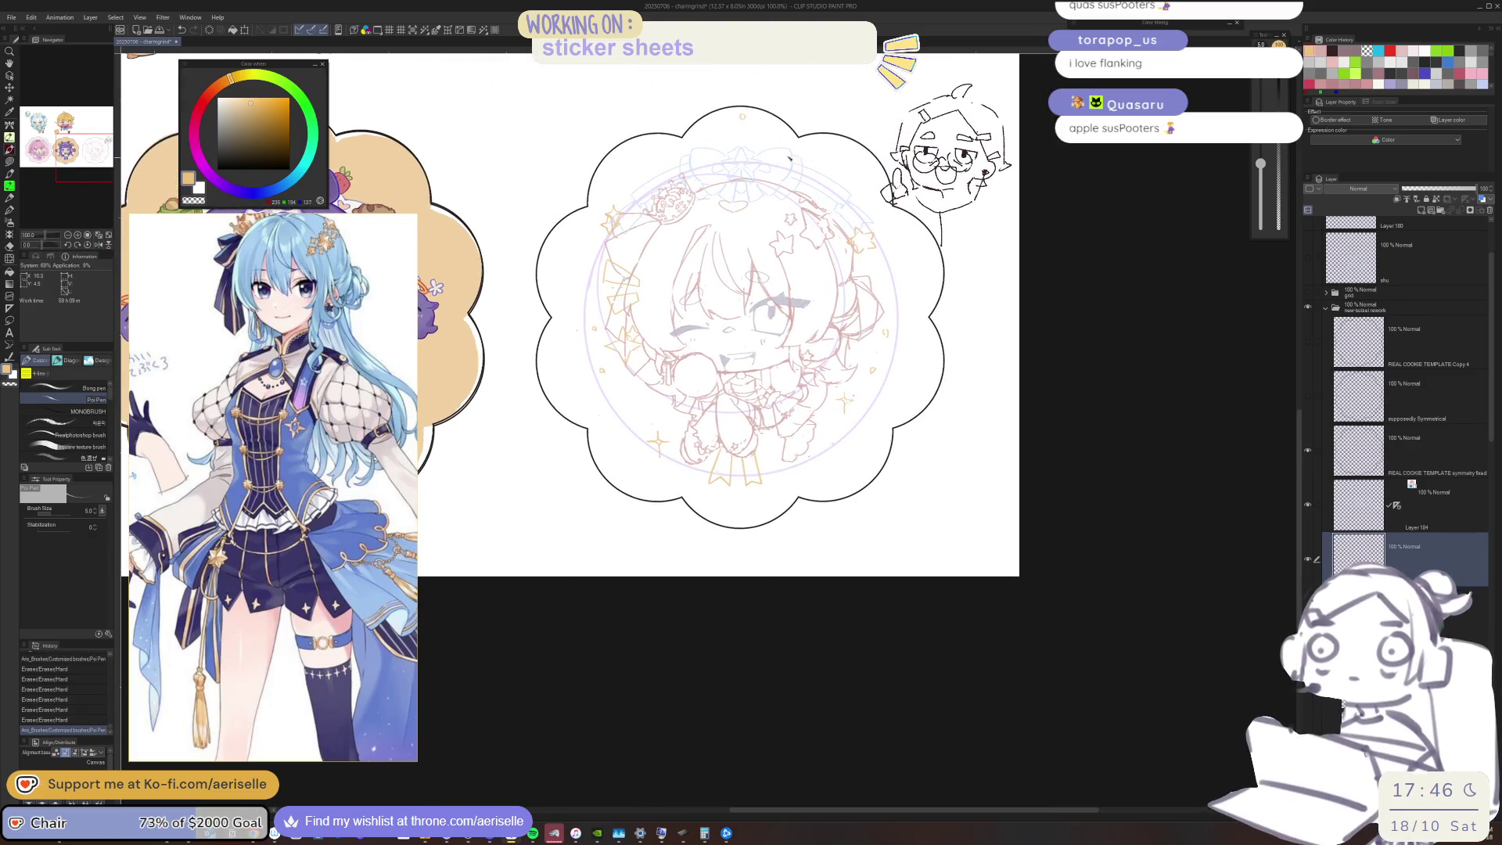
{"action": "scroll", "coordinate": [772, 151], "scroll_direction": "up", "scroll_amount": 1}
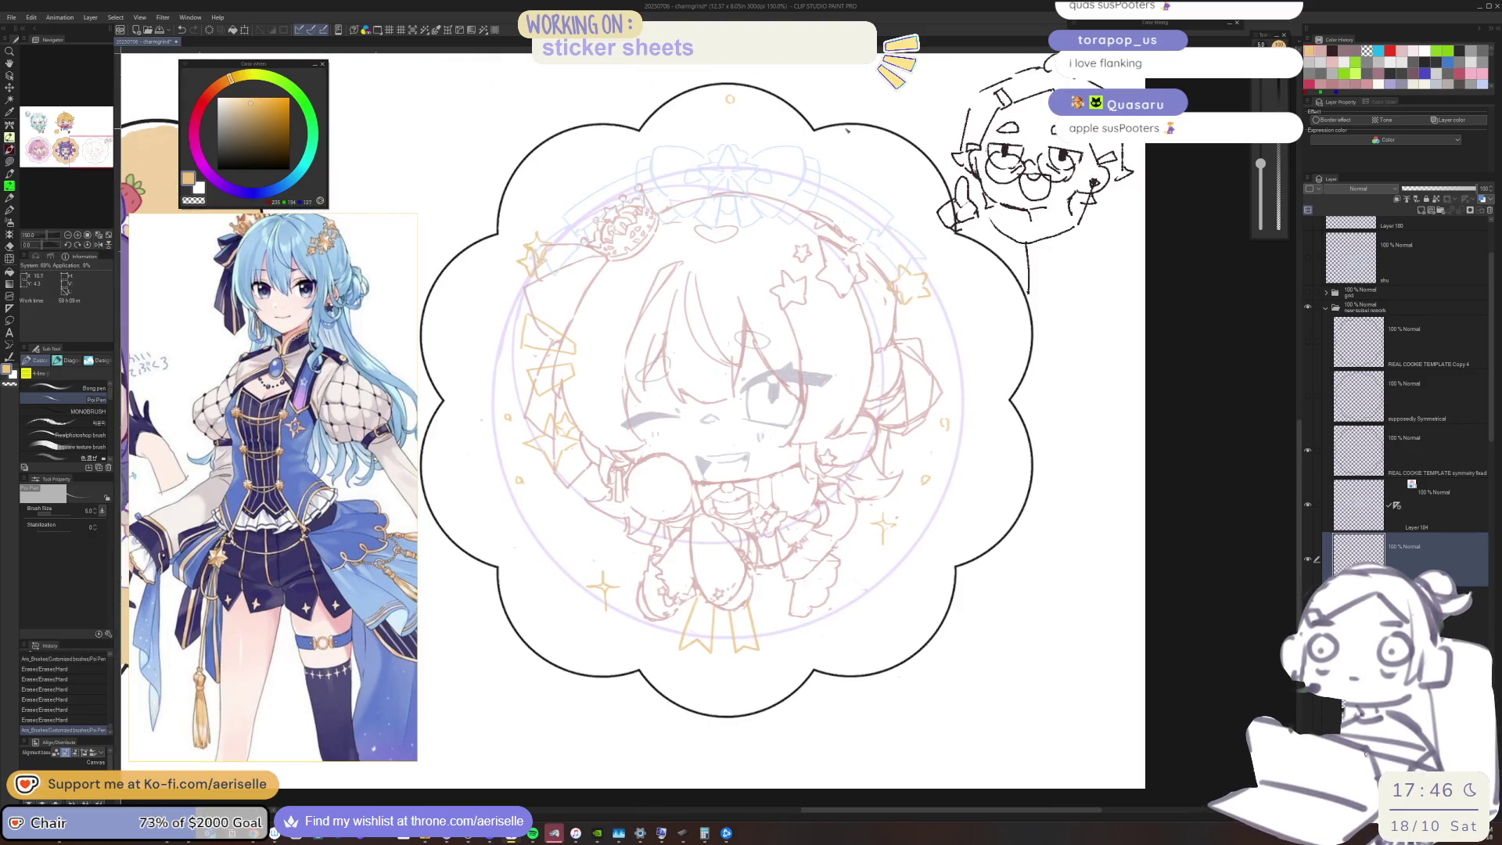
{"action": "scroll", "coordinate": [751, 391], "scroll_direction": "up", "scroll_amount": 2}
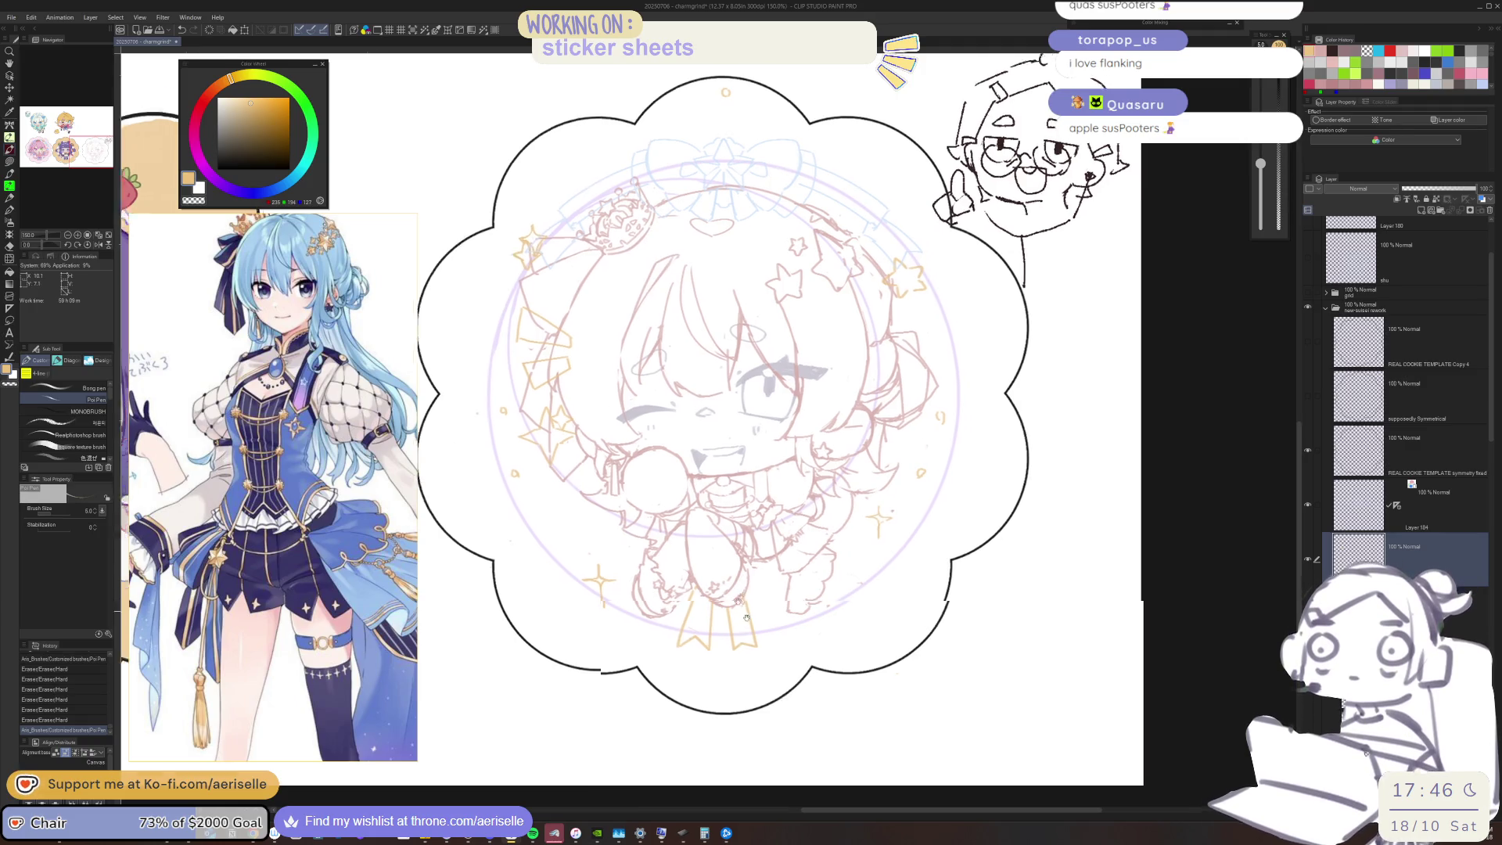
Copy the ribbon tail, flip it horizontally and move the copy to the right
{"action": "key", "text": "e"}
{"action": "mouse_move", "coordinate": [696, 469]}
{"action": "left_mouse_down"}
{"action": "mouse_move", "coordinate": [708, 539]}
{"action": "mouse_move", "coordinate": [724, 501]}
{"action": "mouse_move", "coordinate": [708, 461]}
{"action": "mouse_move", "coordinate": [621, 541]}
{"action": "mouse_move", "coordinate": [665, 428]}
{"action": "left_mouse_up"}
{"action": "key", "text": "m"}
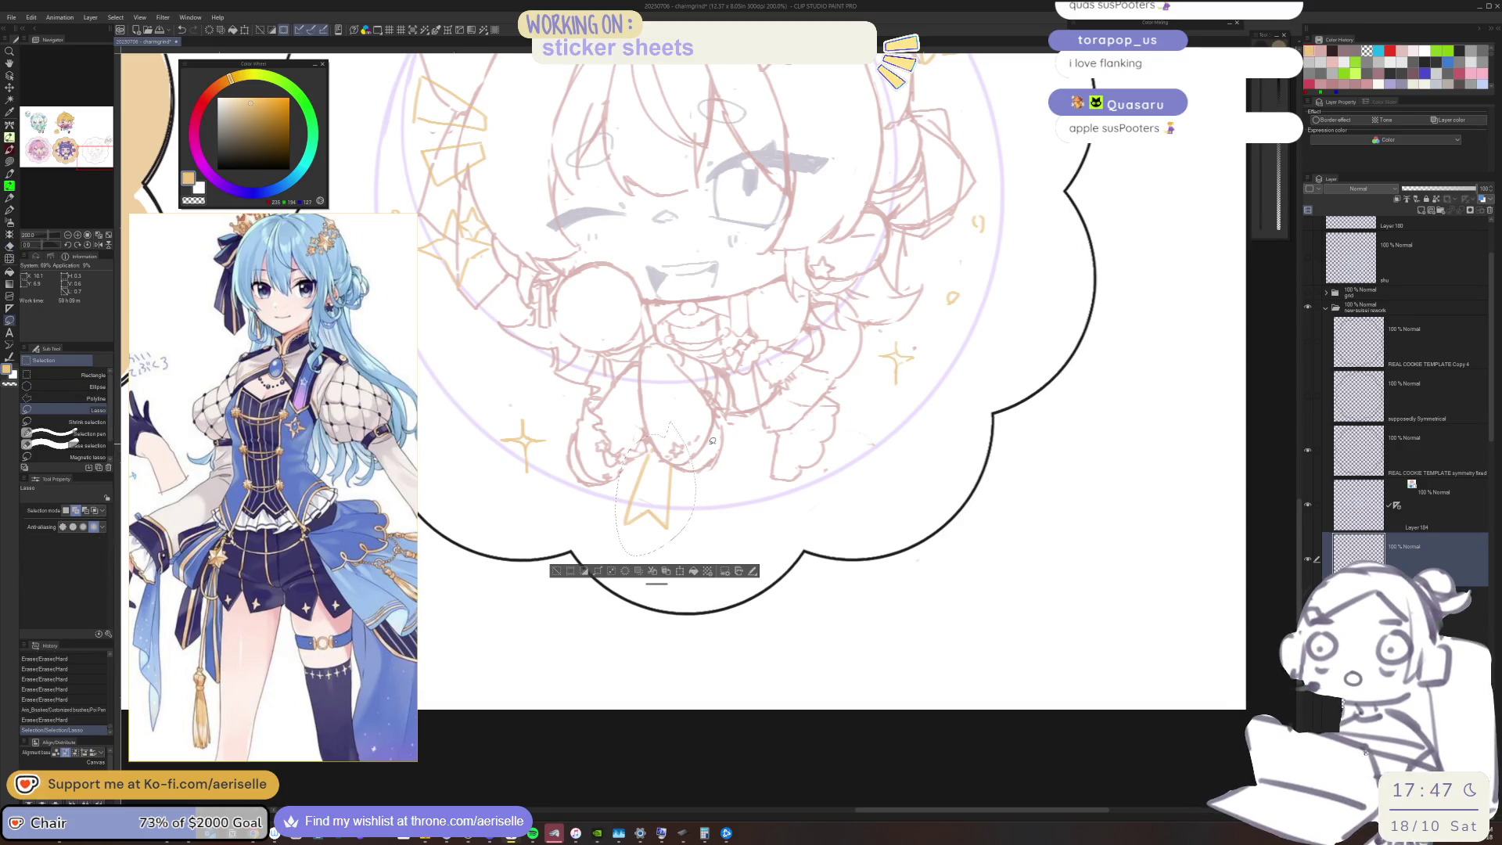
{"action": "key", "text": "ctrl+c"}
{"action": "key", "text": "ctrl+v"}
{"action": "key", "text": "ctrl+t"}
{"action": "left_click_drag", "start_coordinate": [665, 485], "coordinate": [743, 512]}
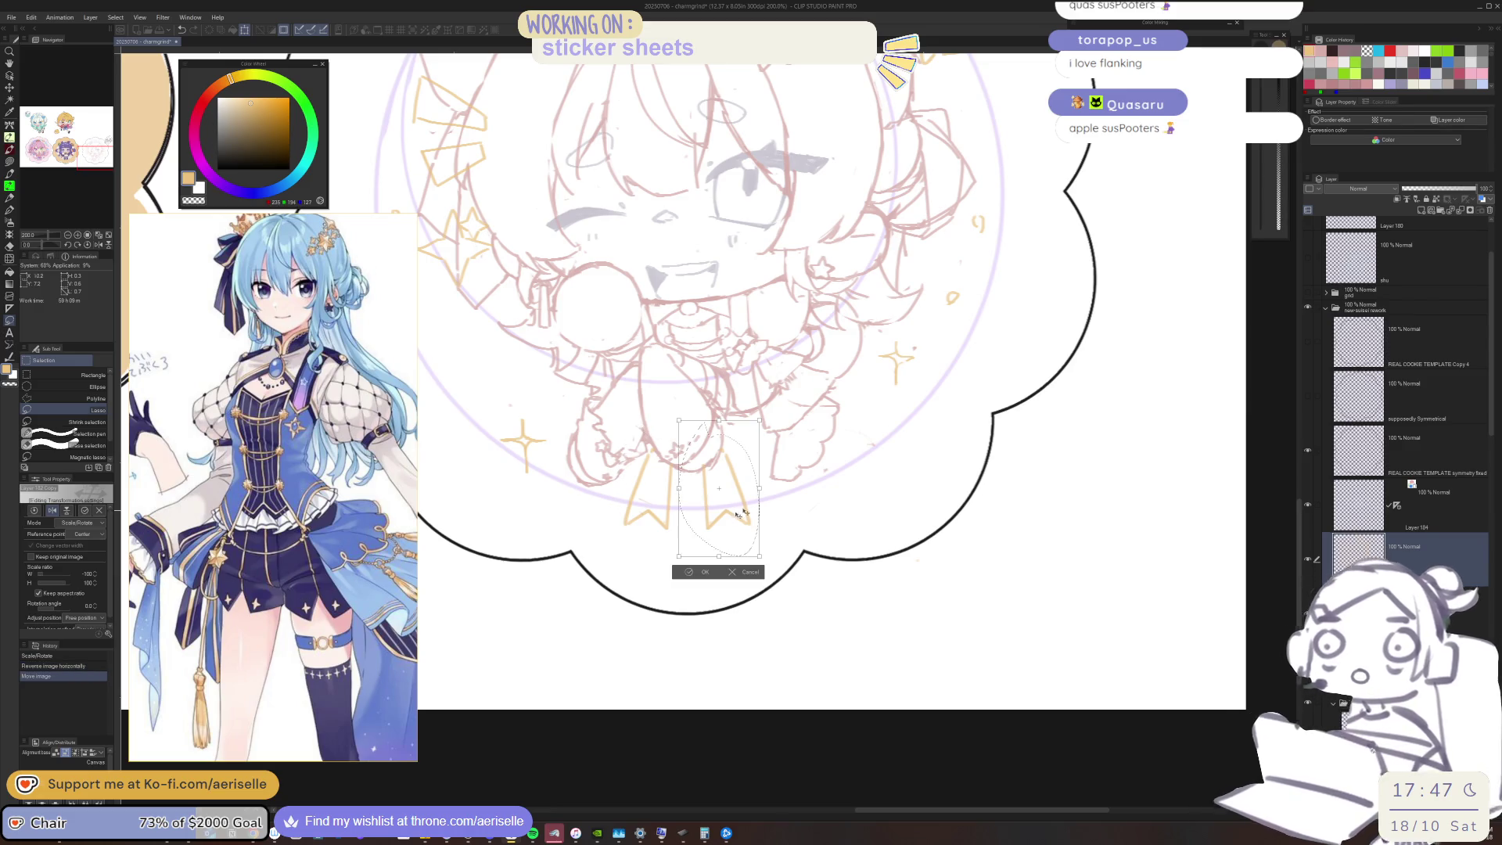
{"action": "left_click", "coordinate": [691, 570]}
{"action": "key", "text": "ctrl+d"}
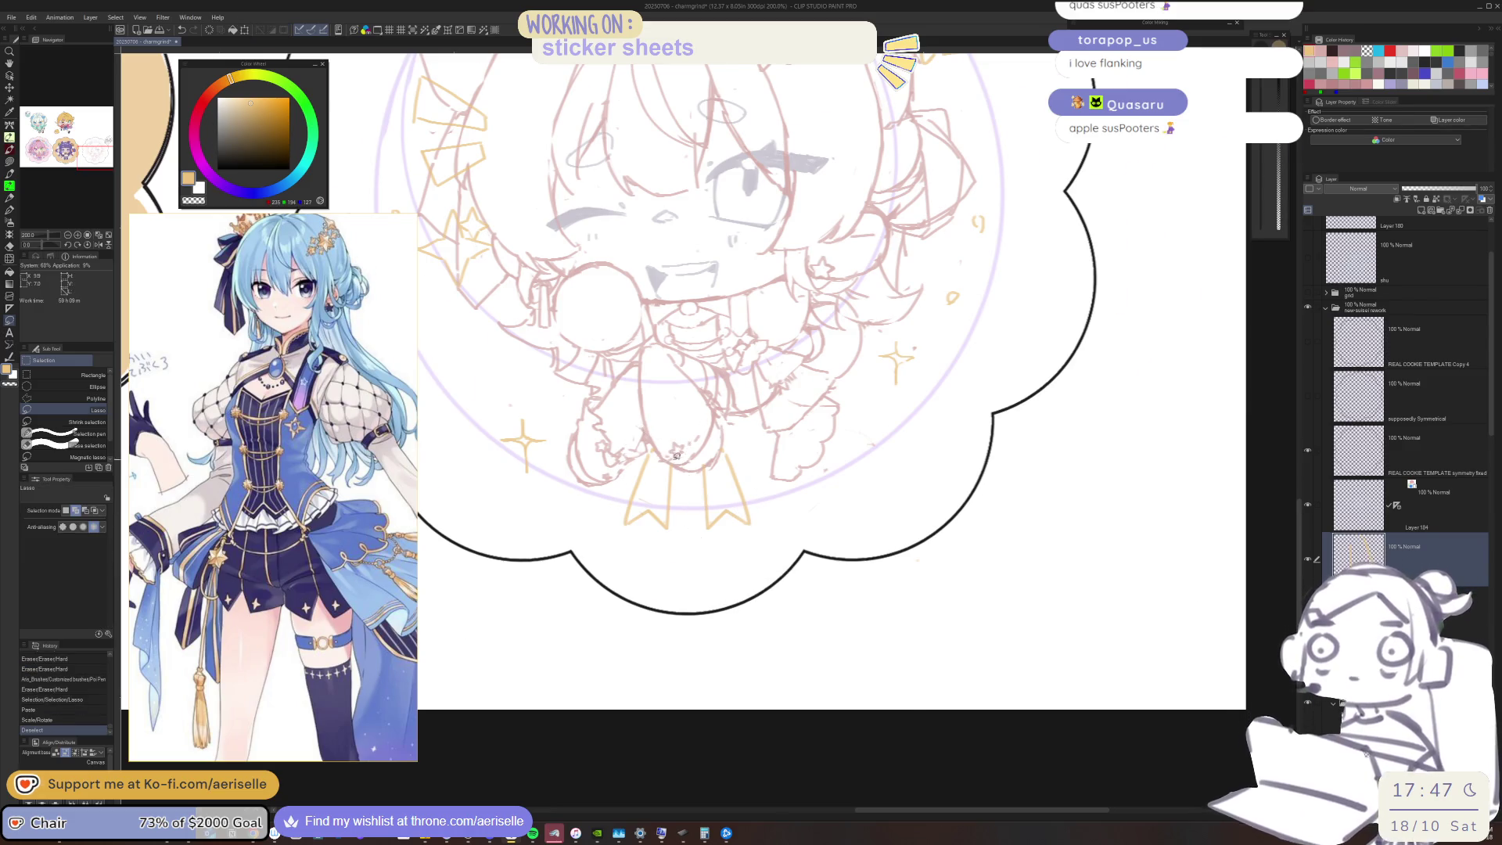
Line the ribbon tails' left and right edges, then merge the copy into the layer below
{"action": "scroll", "coordinate": [637, 460], "scroll_direction": "up", "scroll_amount": 3}
{"action": "key", "text": "p"}
{"action": "left_click_drag", "start_coordinate": [636, 485], "coordinate": [607, 566]}
{"action": "mouse_move", "coordinate": [627, 448]}
{"action": "left_mouse_down"}
{"action": "mouse_move", "coordinate": [612, 547]}
{"action": "mouse_move", "coordinate": [639, 551]}
{"action": "mouse_move", "coordinate": [642, 571]}
{"action": "left_mouse_up"}
{"action": "left_click_drag", "start_coordinate": [744, 457], "coordinate": [757, 578]}
{"action": "left_click_drag", "start_coordinate": [760, 458], "coordinate": [799, 573]}
{"action": "left_click", "coordinate": [1451, 200]}
Bring the chibi's whole head into view and save the charmgrind sticker sheet
{"action": "scroll", "coordinate": [962, 368], "scroll_direction": "down", "scroll_amount": 3}
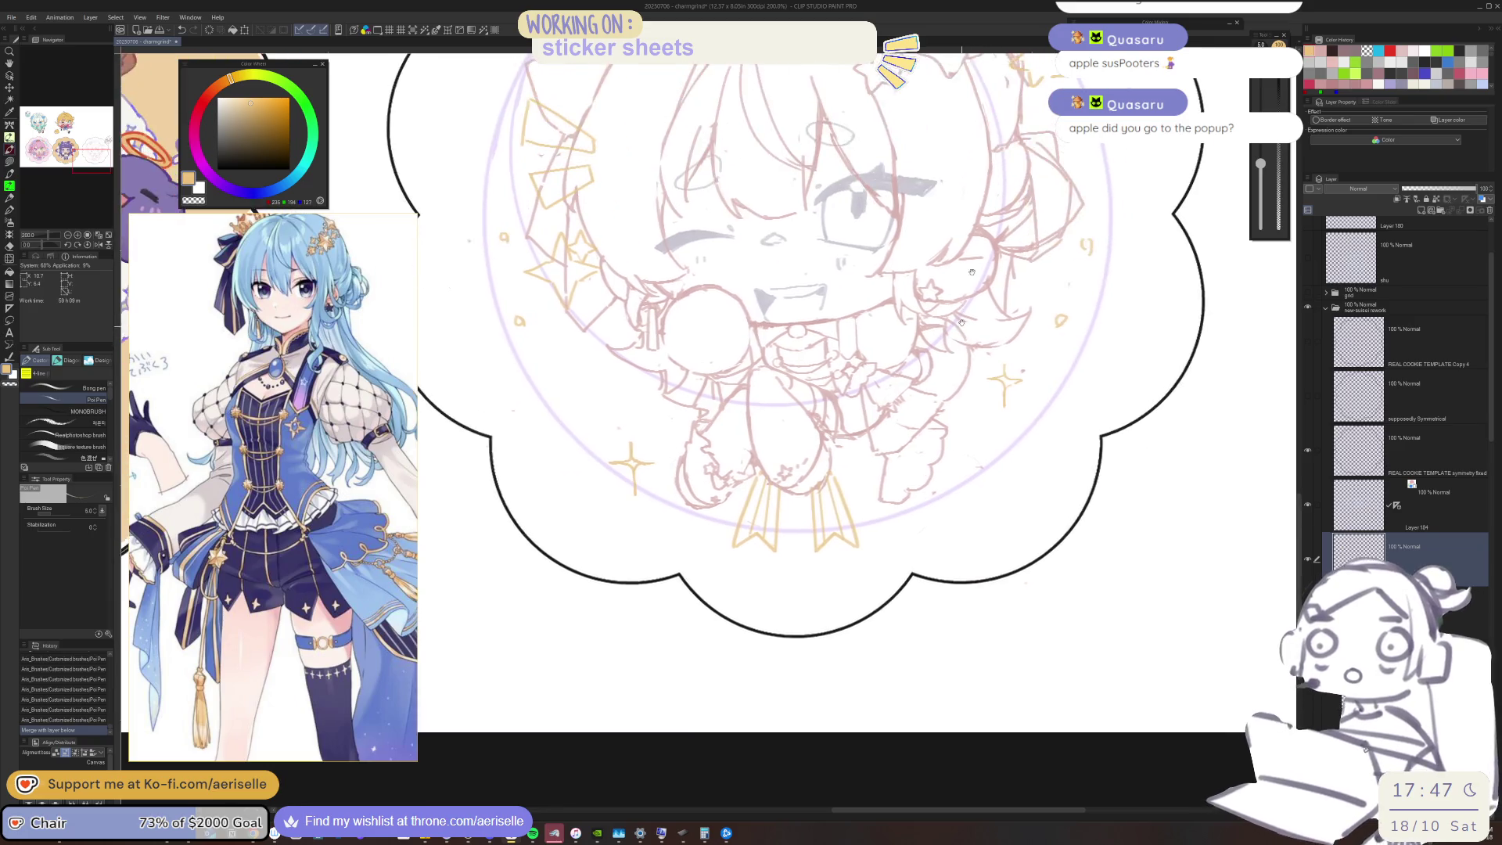
{"action": "scroll", "coordinate": [962, 368], "scroll_direction": "up", "scroll_amount": 2}
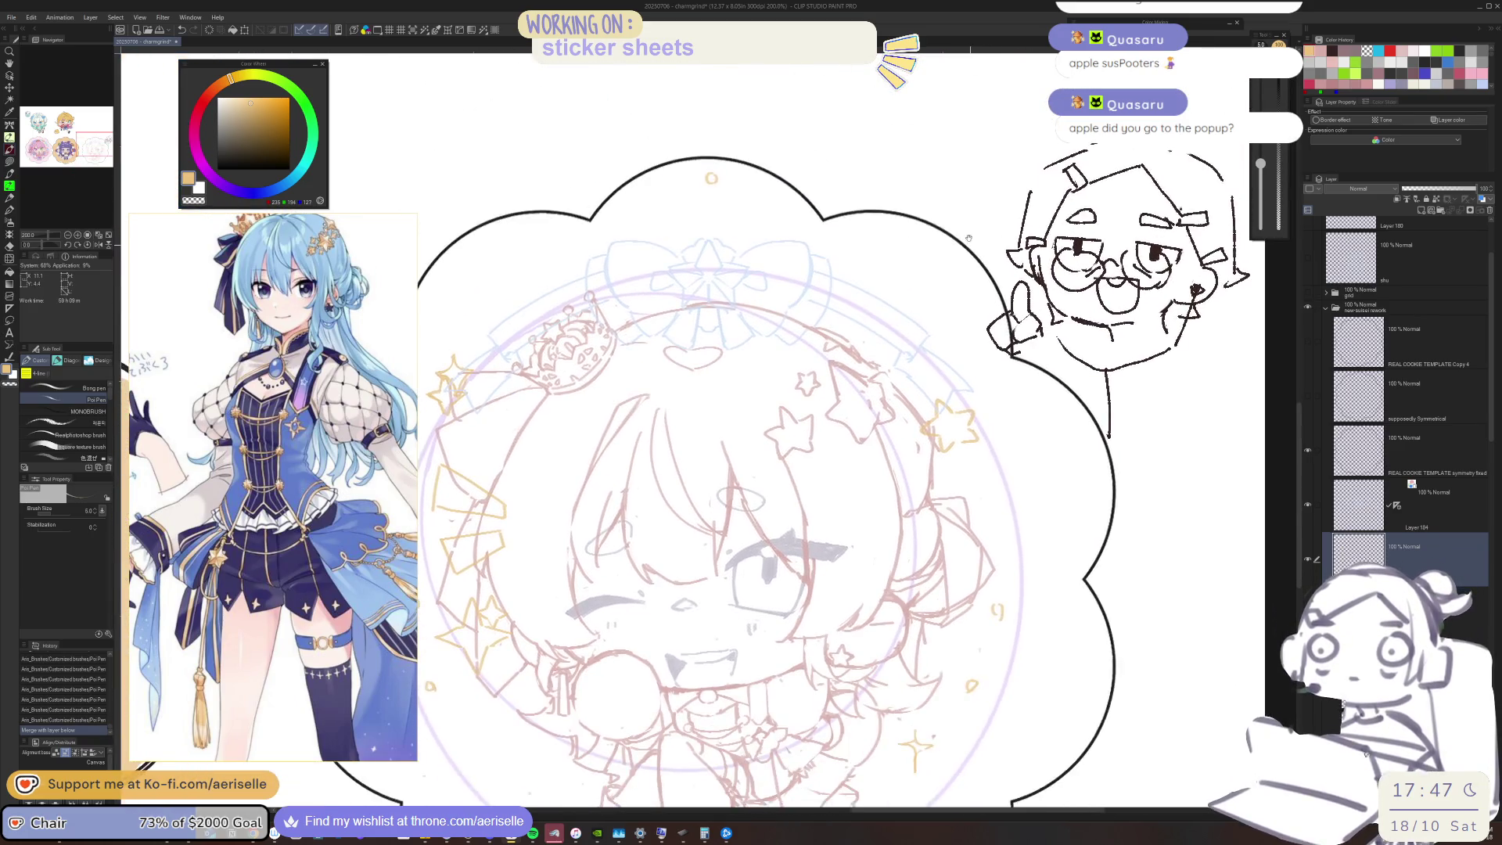
{"action": "scroll", "coordinate": [975, 332], "scroll_direction": "up", "scroll_amount": 1}
{"action": "scroll", "coordinate": [908, 367], "scroll_direction": "down", "scroll_amount": 1}
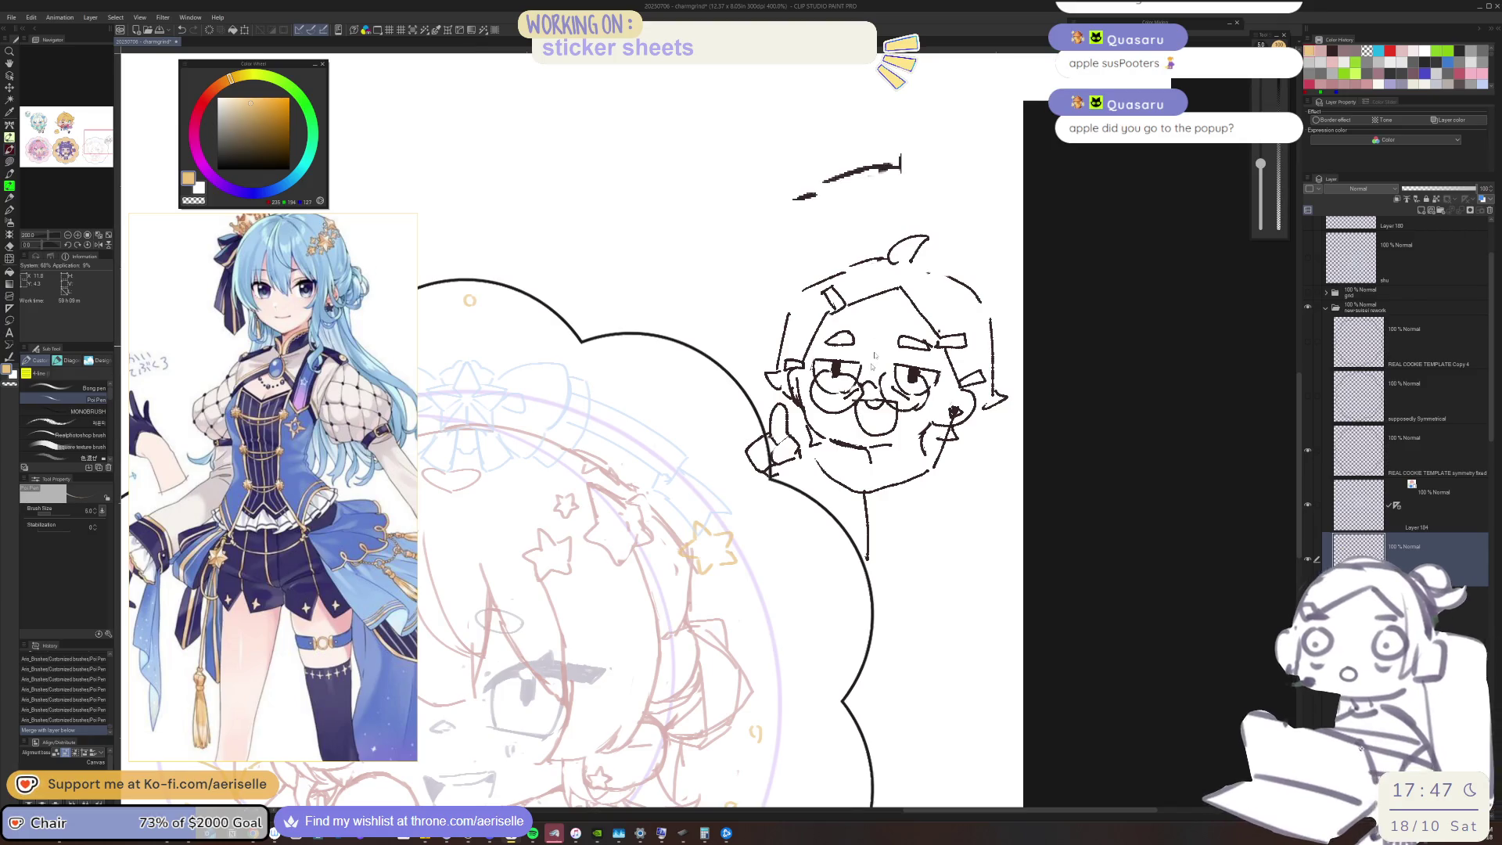
{"action": "scroll", "coordinate": [876, 388], "scroll_direction": "up", "scroll_amount": 4}
{"action": "scroll", "coordinate": [876, 387], "scroll_direction": "down", "scroll_amount": 2}
{"action": "left_click_drag", "start_coordinate": [811, 649], "coordinate": [811, 515]}
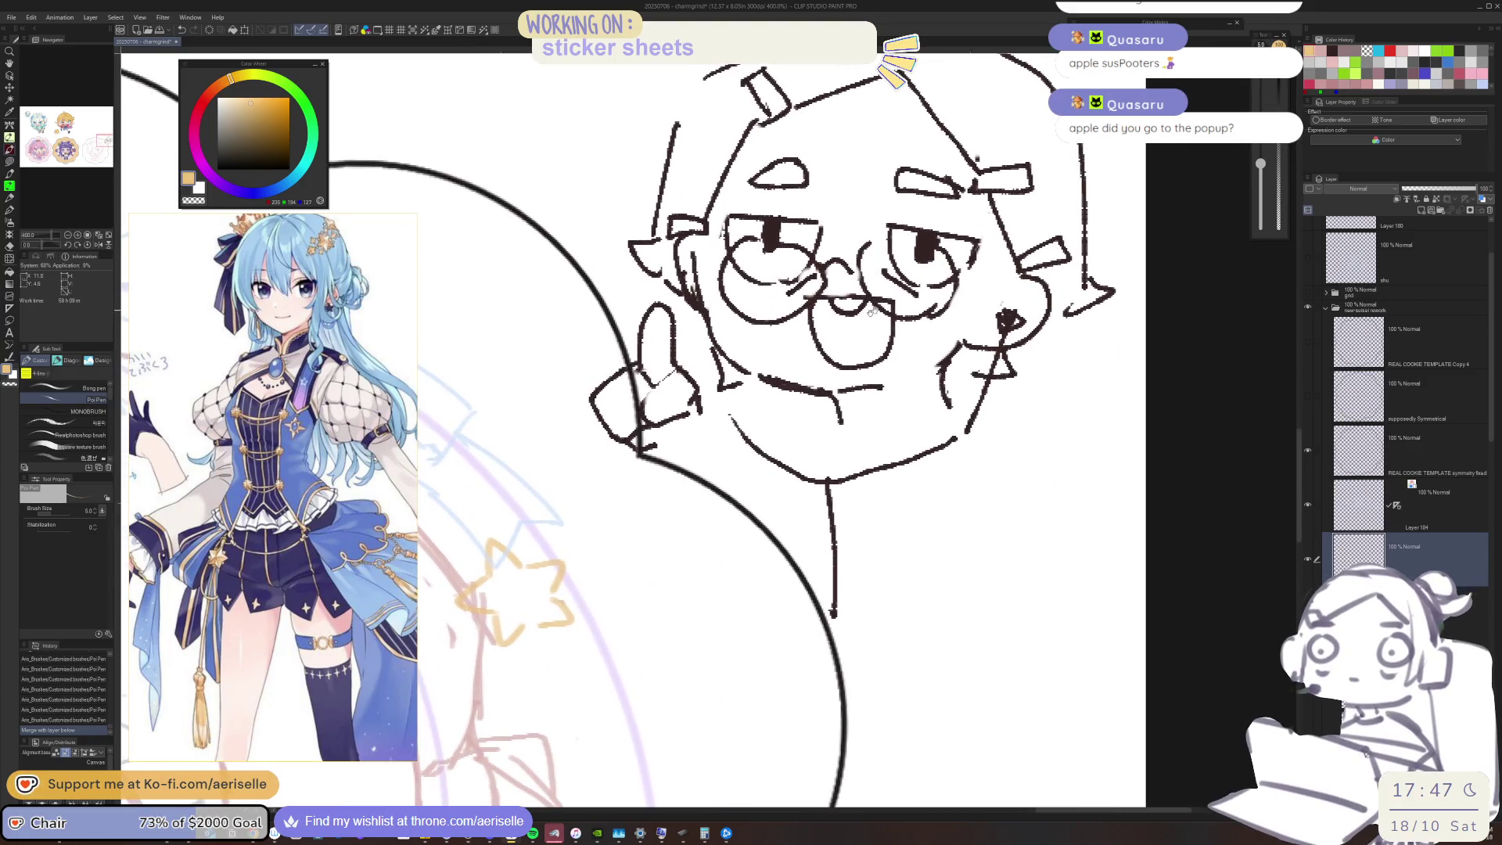
{"action": "key", "text": "o"}
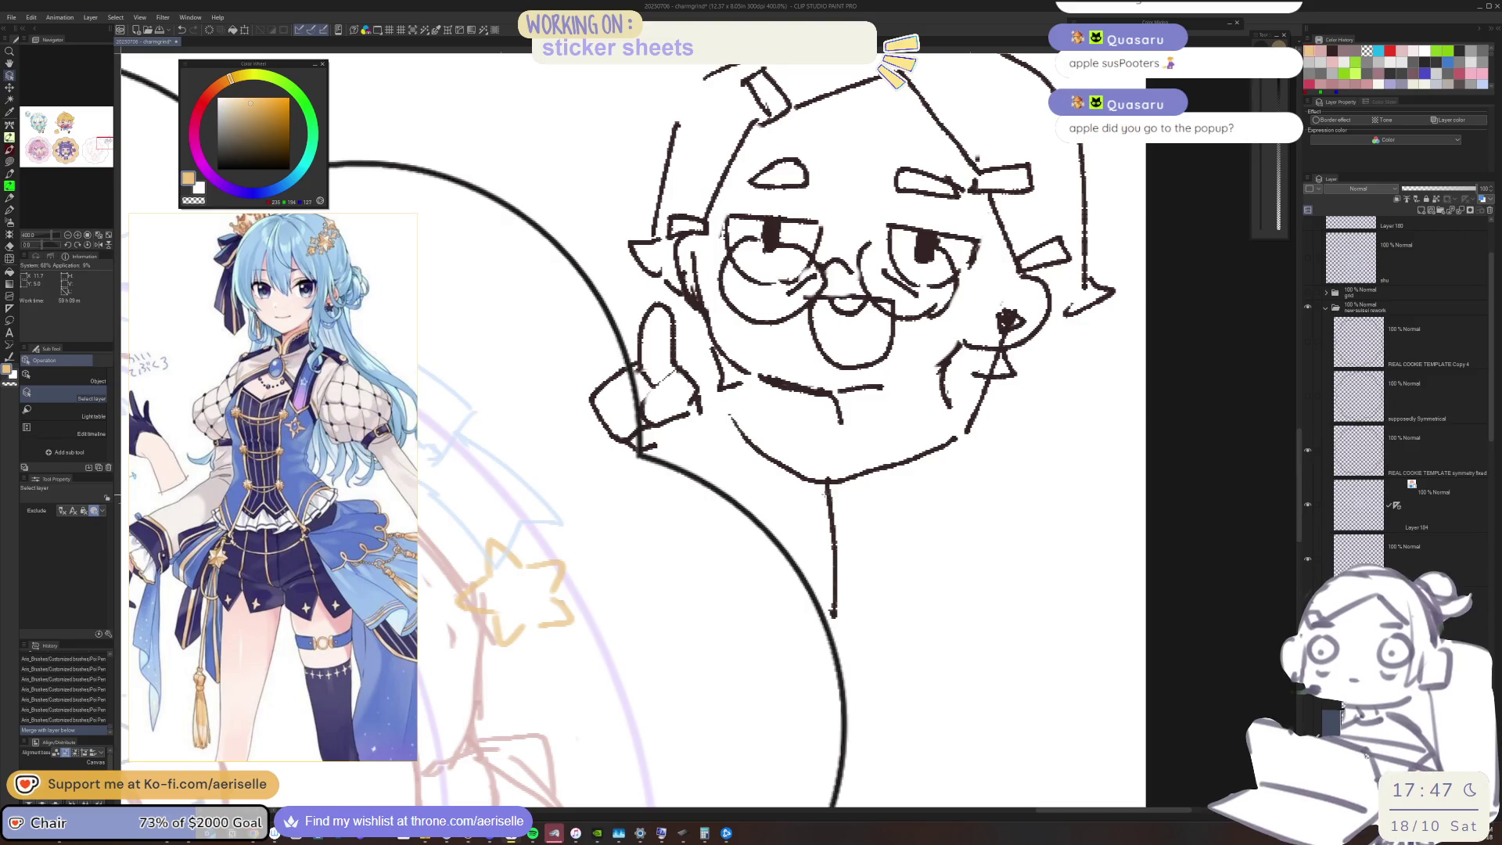
{"action": "key", "text": "p"}
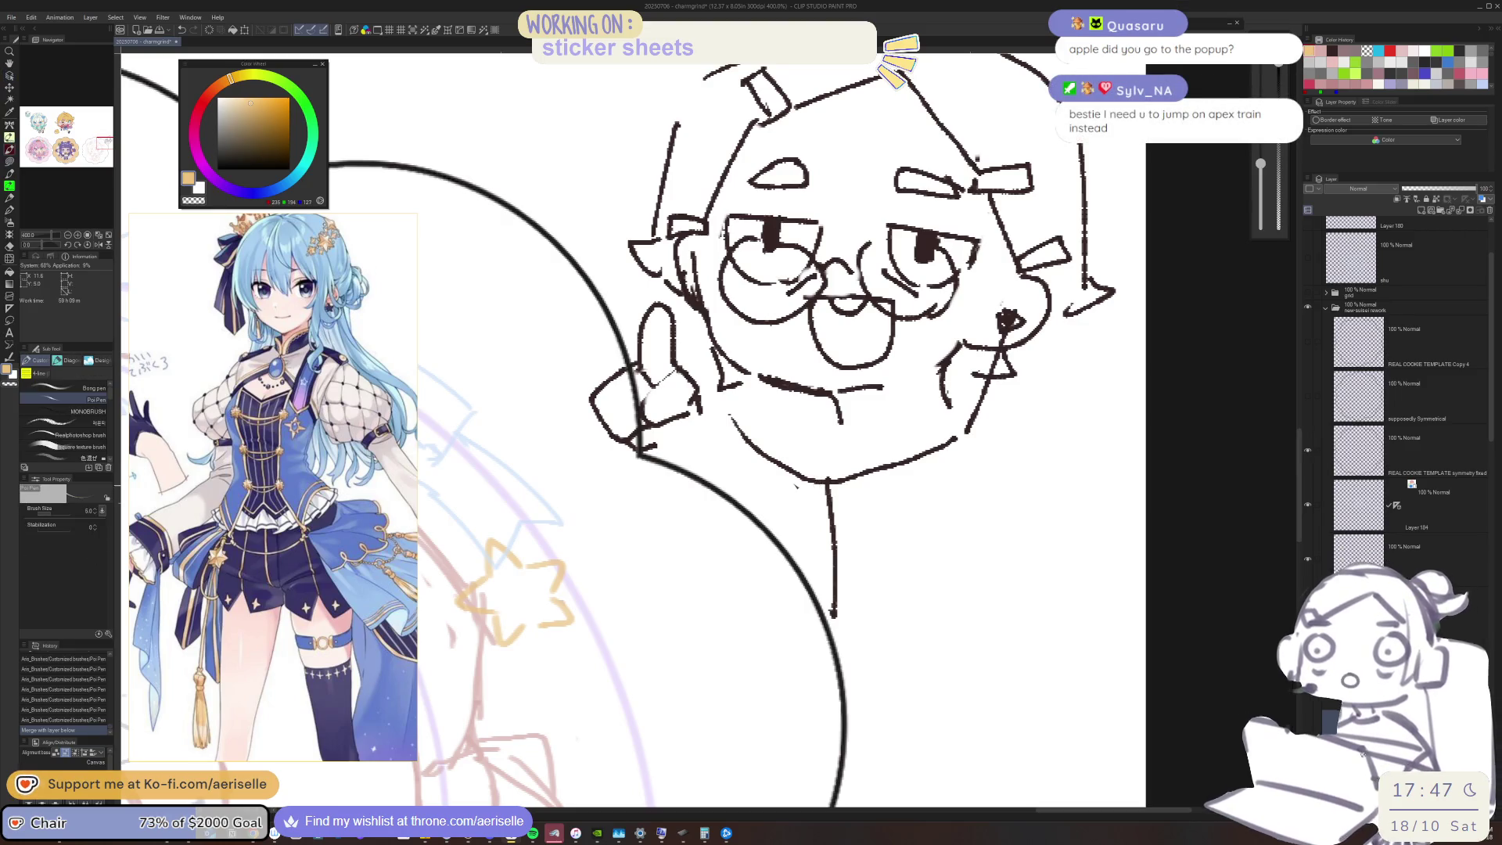
{"action": "key", "text": "ctrl+s"}
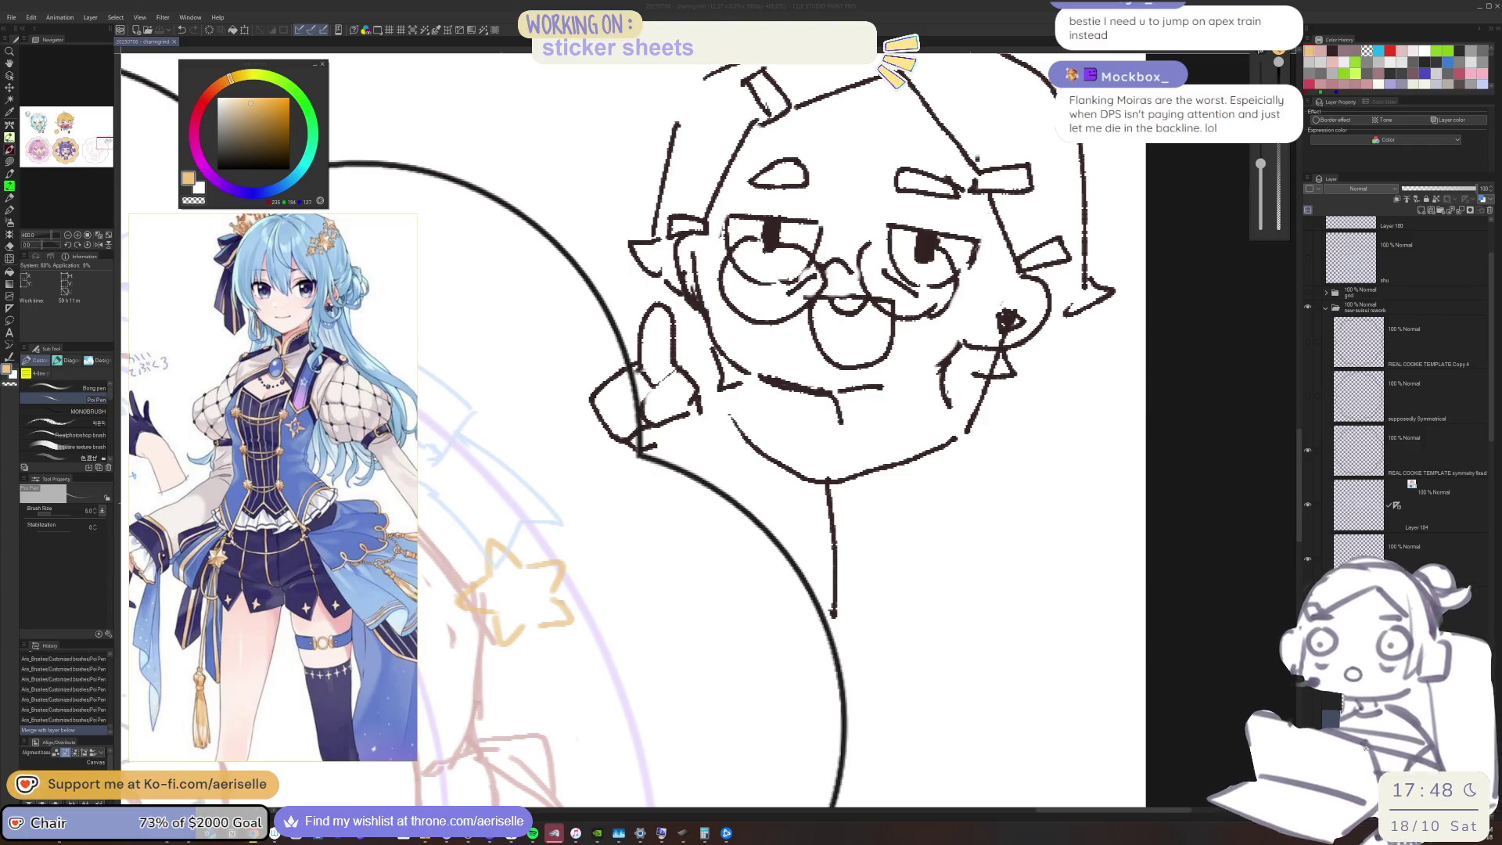
Fit the canvas view to show the stars near the character
{"action": "key", "text": "o"}
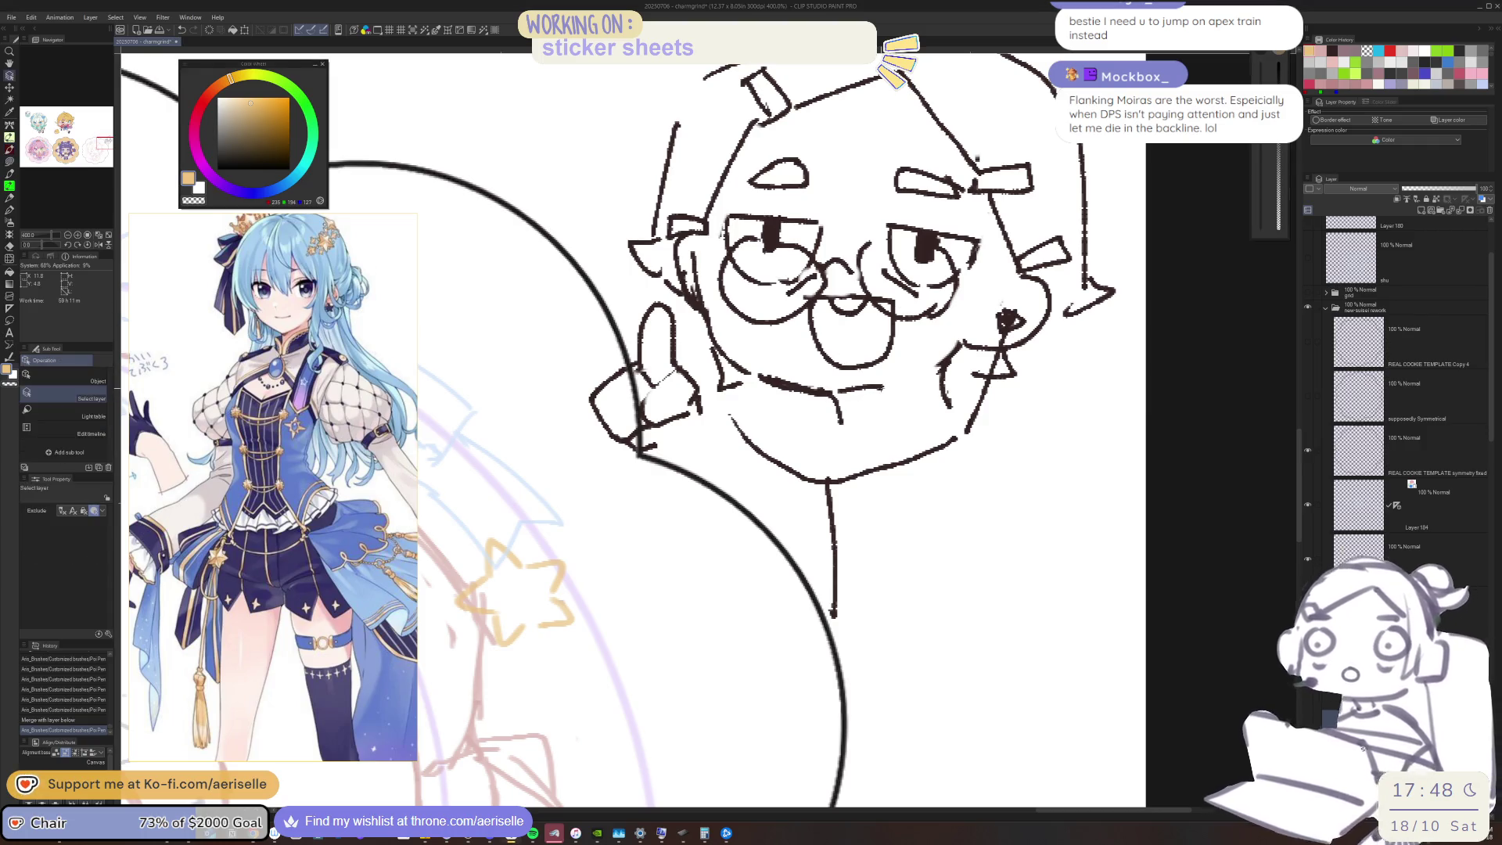
{"action": "key", "text": "ctrl+0"}
{"action": "scroll", "coordinate": [766, 438], "scroll_direction": "up", "scroll_amount": 5}
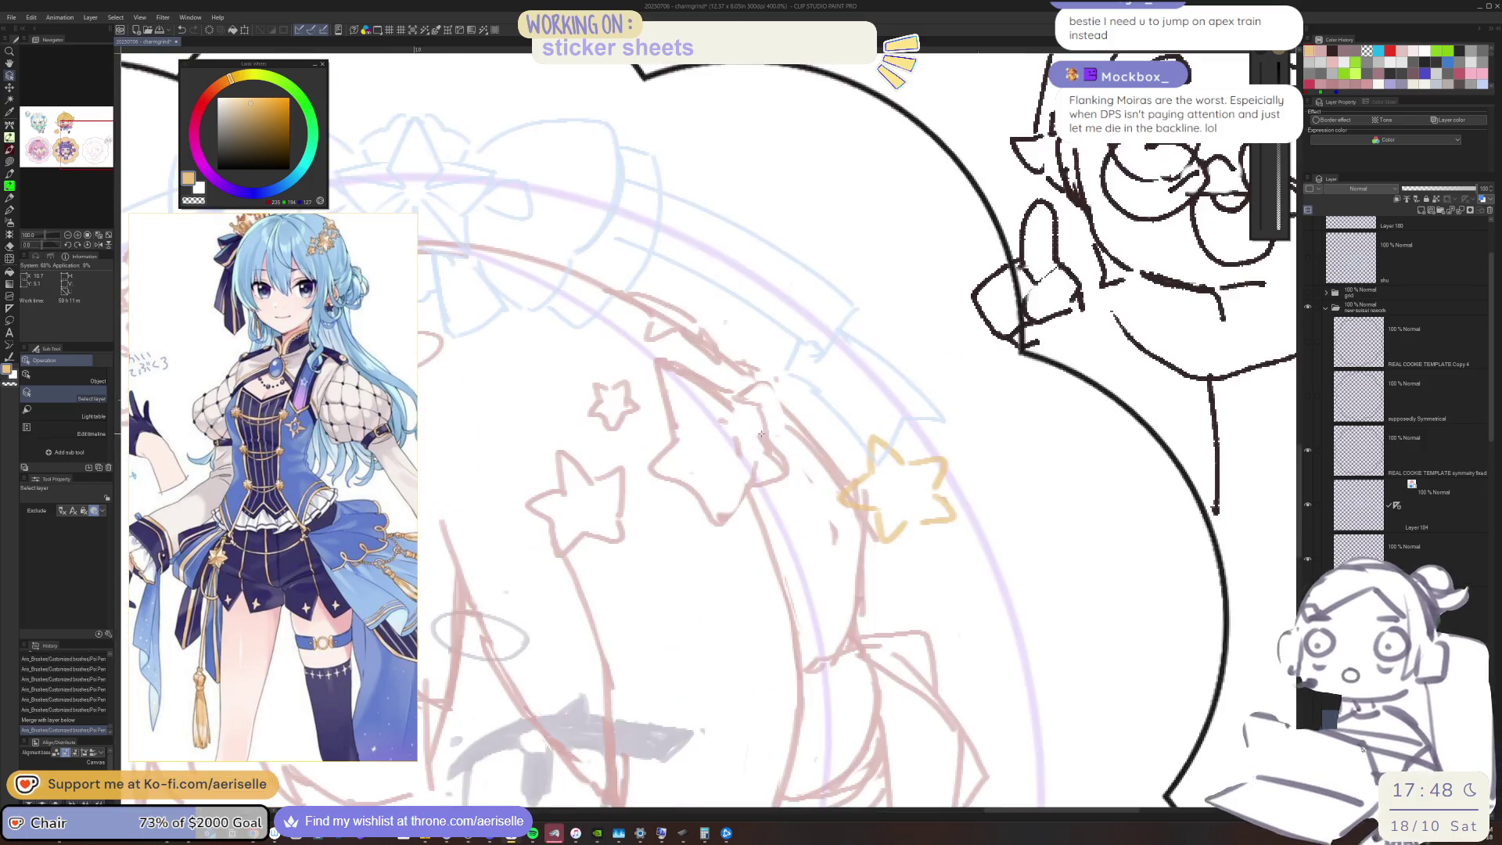
Undo recent strokes, erase the orange star's lower-right part and redraw its lower-left marks
{"action": "key", "text": "p"}
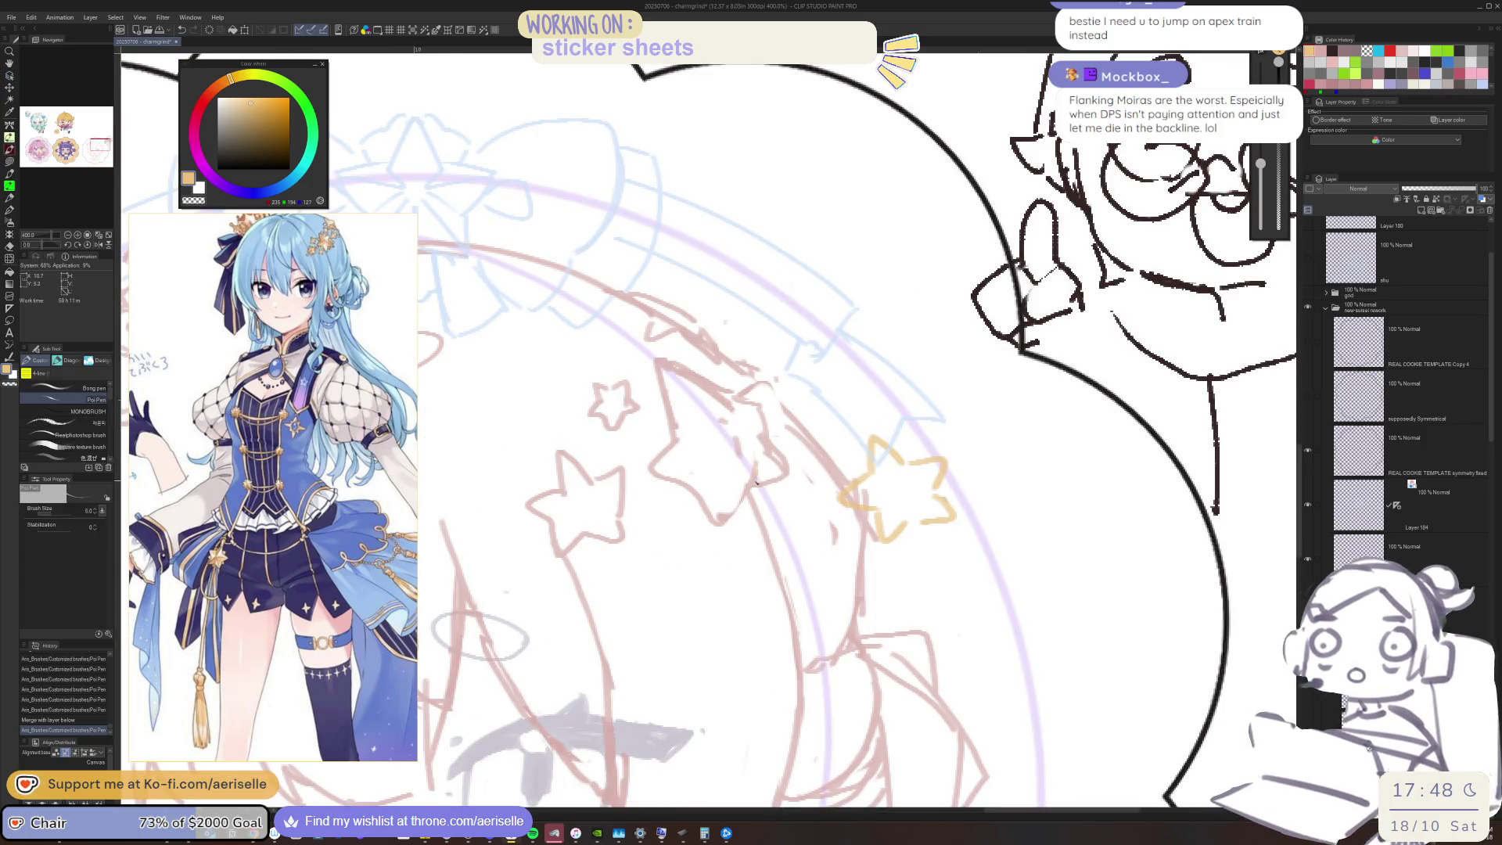
{"action": "key", "text": "ctrl+z"}
{"action": "key", "text": "o"}
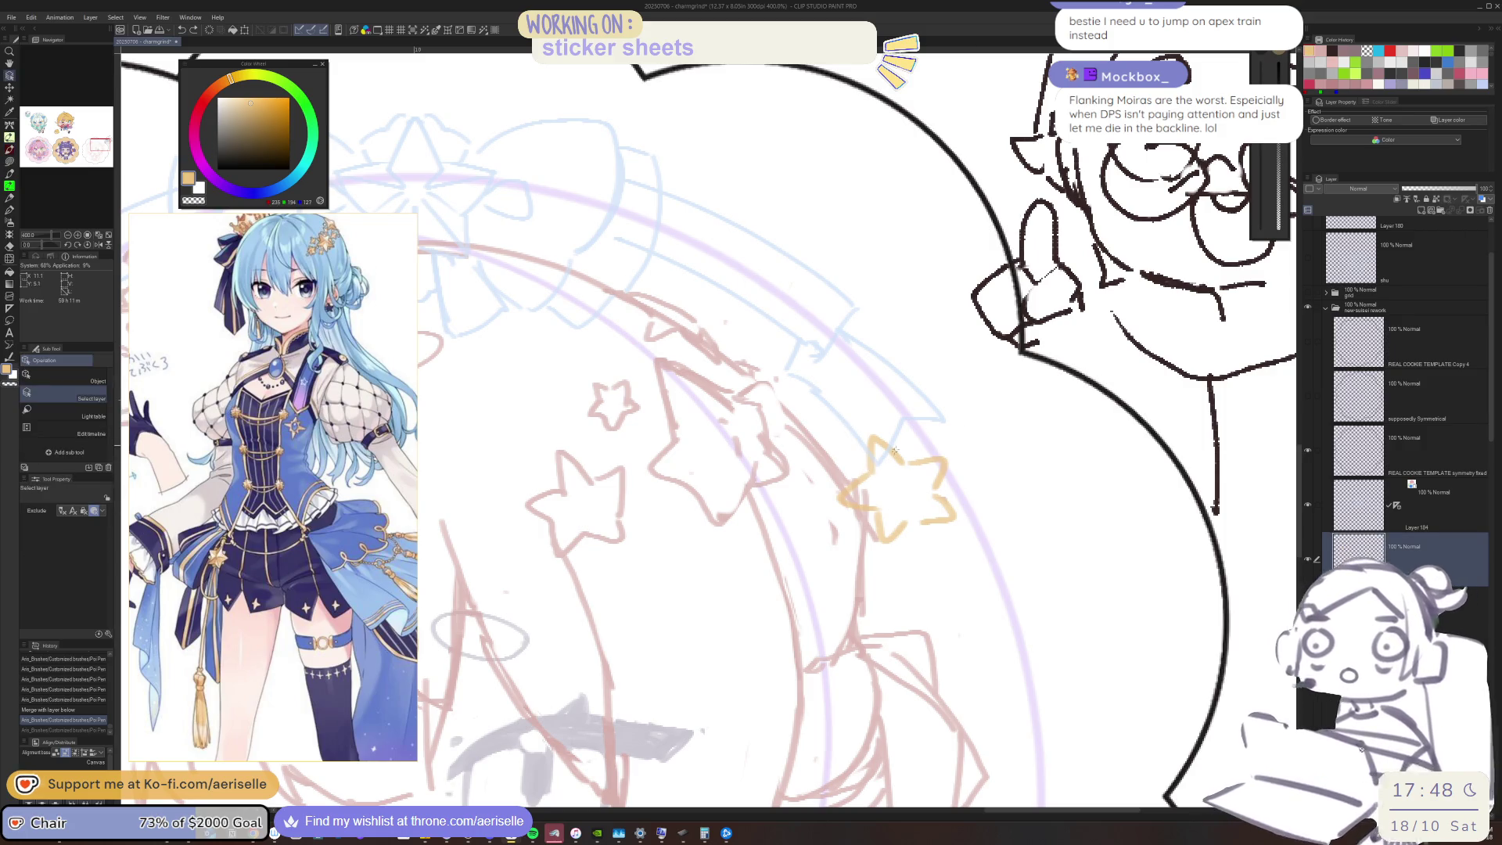
{"action": "key", "text": "e"}
{"action": "mouse_move", "coordinate": [947, 506]}
{"action": "left_mouse_down"}
{"action": "mouse_move", "coordinate": [927, 526]}
{"action": "mouse_move", "coordinate": [942, 523]}
{"action": "mouse_move", "coordinate": [942, 492]}
{"action": "mouse_move", "coordinate": [942, 523]}
{"action": "mouse_move", "coordinate": [919, 524]}
{"action": "mouse_move", "coordinate": [944, 519]}
{"action": "mouse_move", "coordinate": [569, 495]}
{"action": "left_mouse_up"}
{"action": "key", "text": "p"}
{"action": "key", "text": "ctrl+z"}
{"action": "key", "text": "minus"}
{"action": "key", "text": "ctrl+z"}
{"action": "key", "text": "ctrl+z"}
{"action": "key", "text": "ctrl+z"}
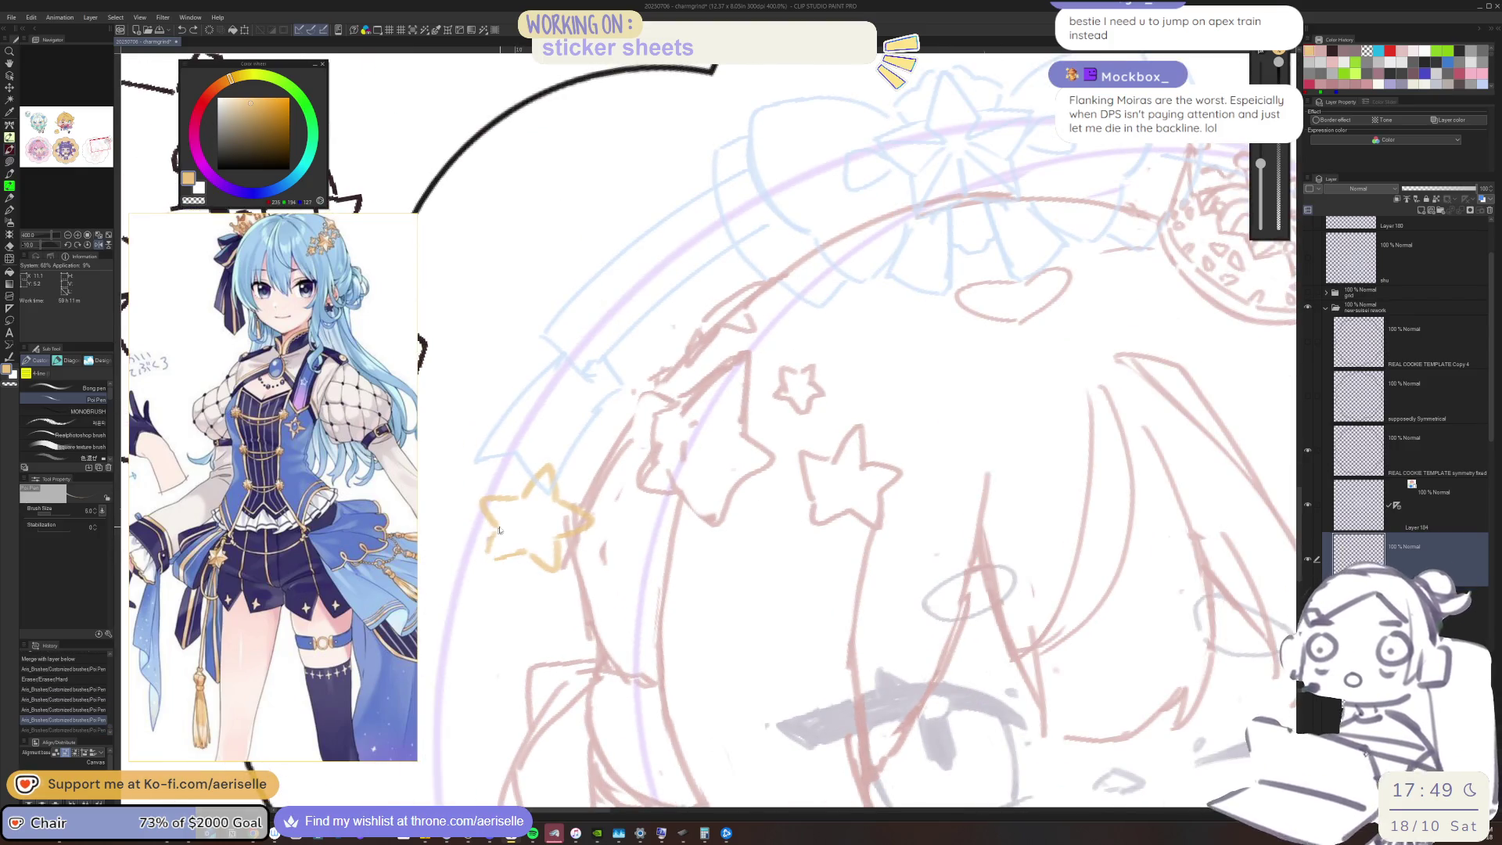
{"action": "mouse_move", "coordinate": [493, 541]}
{"action": "left_mouse_down"}
{"action": "mouse_move", "coordinate": [494, 559]}
{"action": "mouse_move", "coordinate": [526, 553]}
{"action": "mouse_move", "coordinate": [508, 557]}
{"action": "left_mouse_up"}
{"action": "key", "text": "e"}
{"action": "key", "text": "p"}
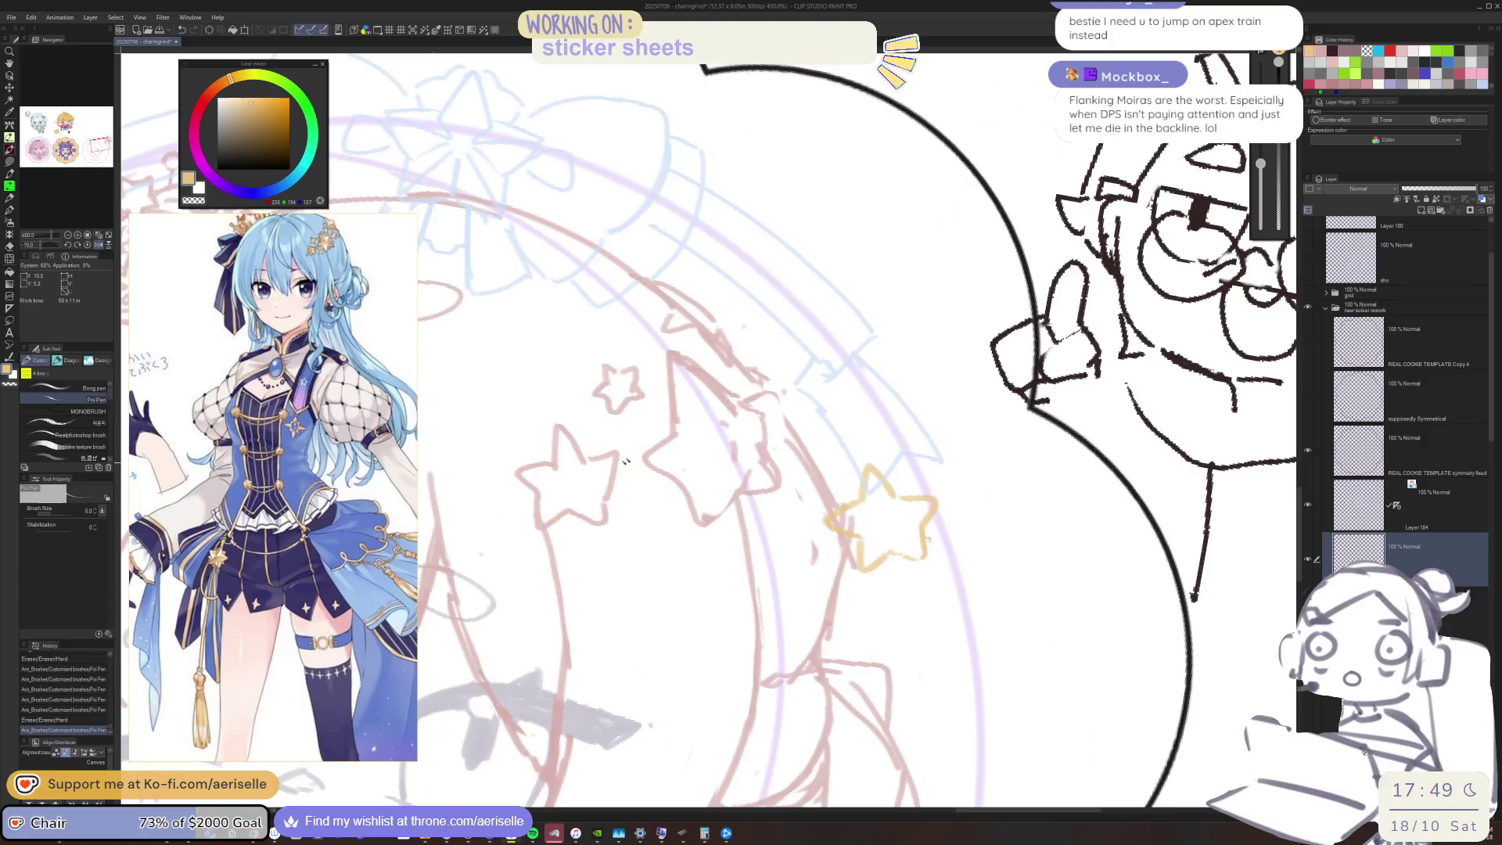
Erase bits of the star's lines and redraw them near its centre
{"action": "scroll", "coordinate": [851, 452], "scroll_direction": "down", "scroll_amount": 5}
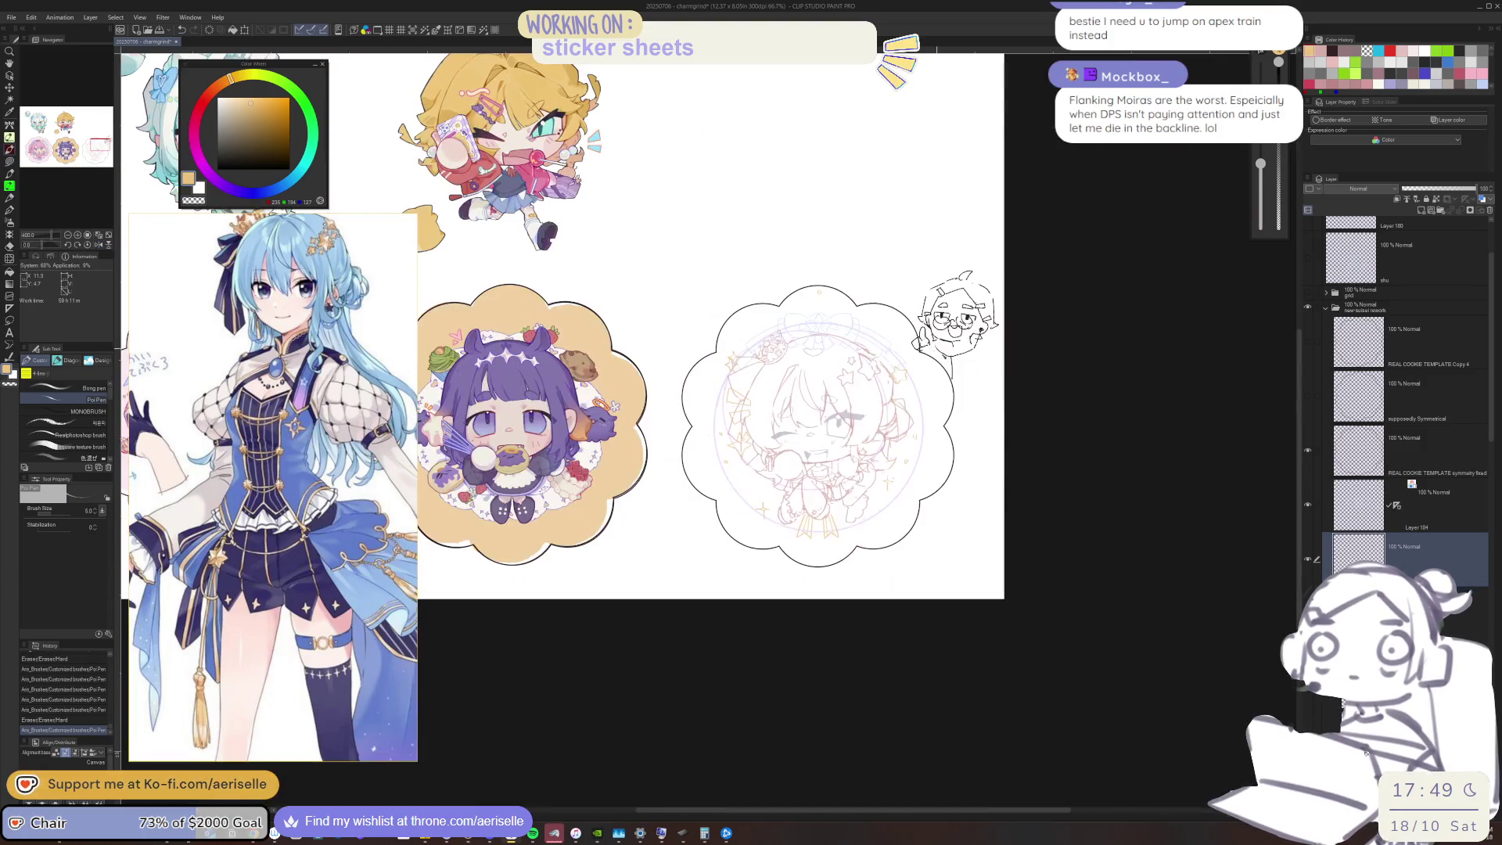
{"action": "scroll", "coordinate": [754, 339], "scroll_direction": "up", "scroll_amount": 5}
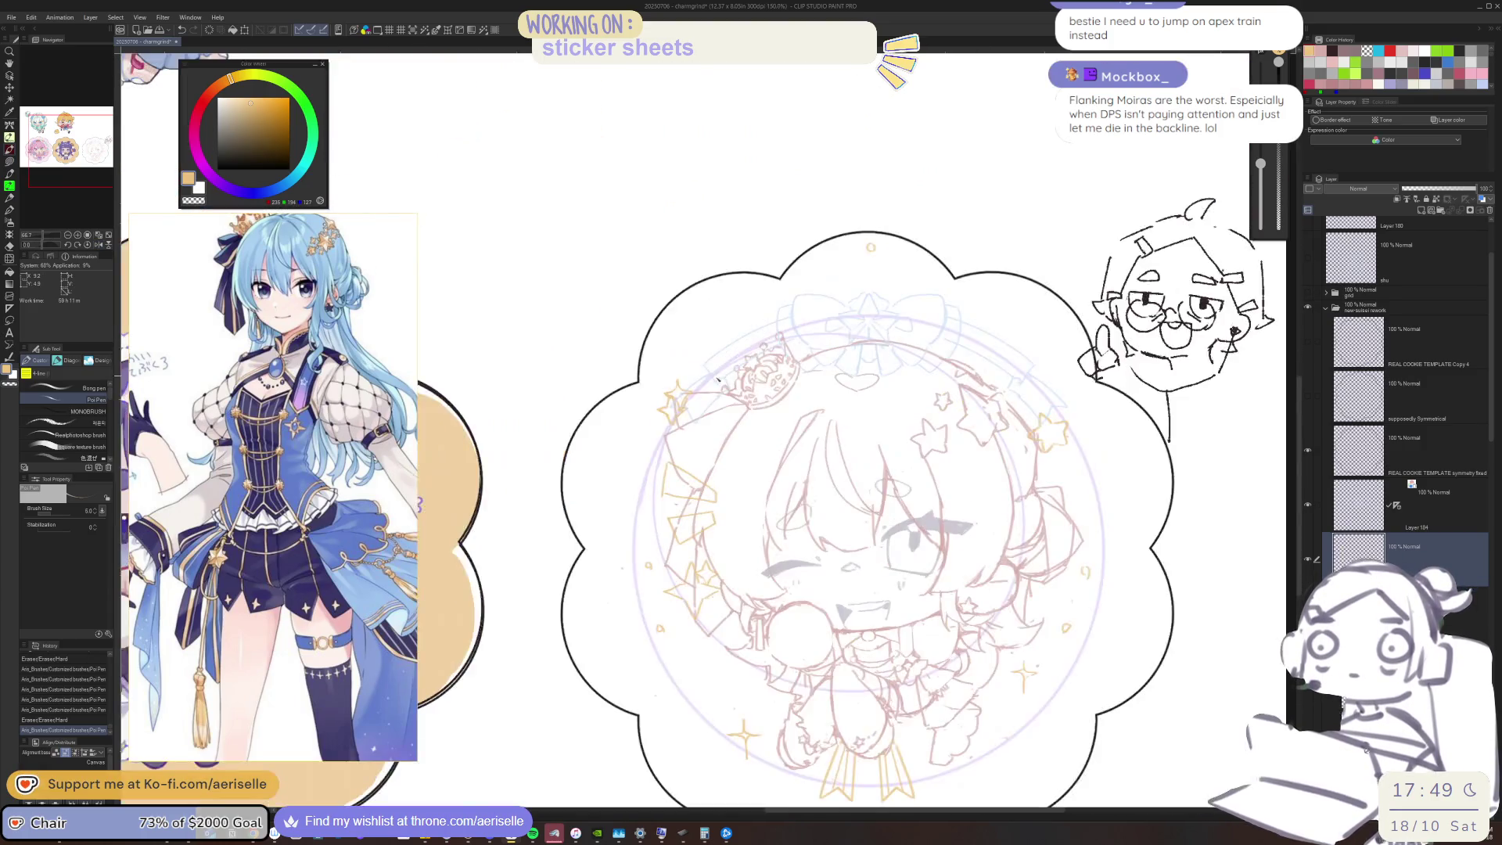
{"action": "scroll", "coordinate": [598, 439], "scroll_direction": "up", "scroll_amount": 2}
{"action": "key", "text": "e"}
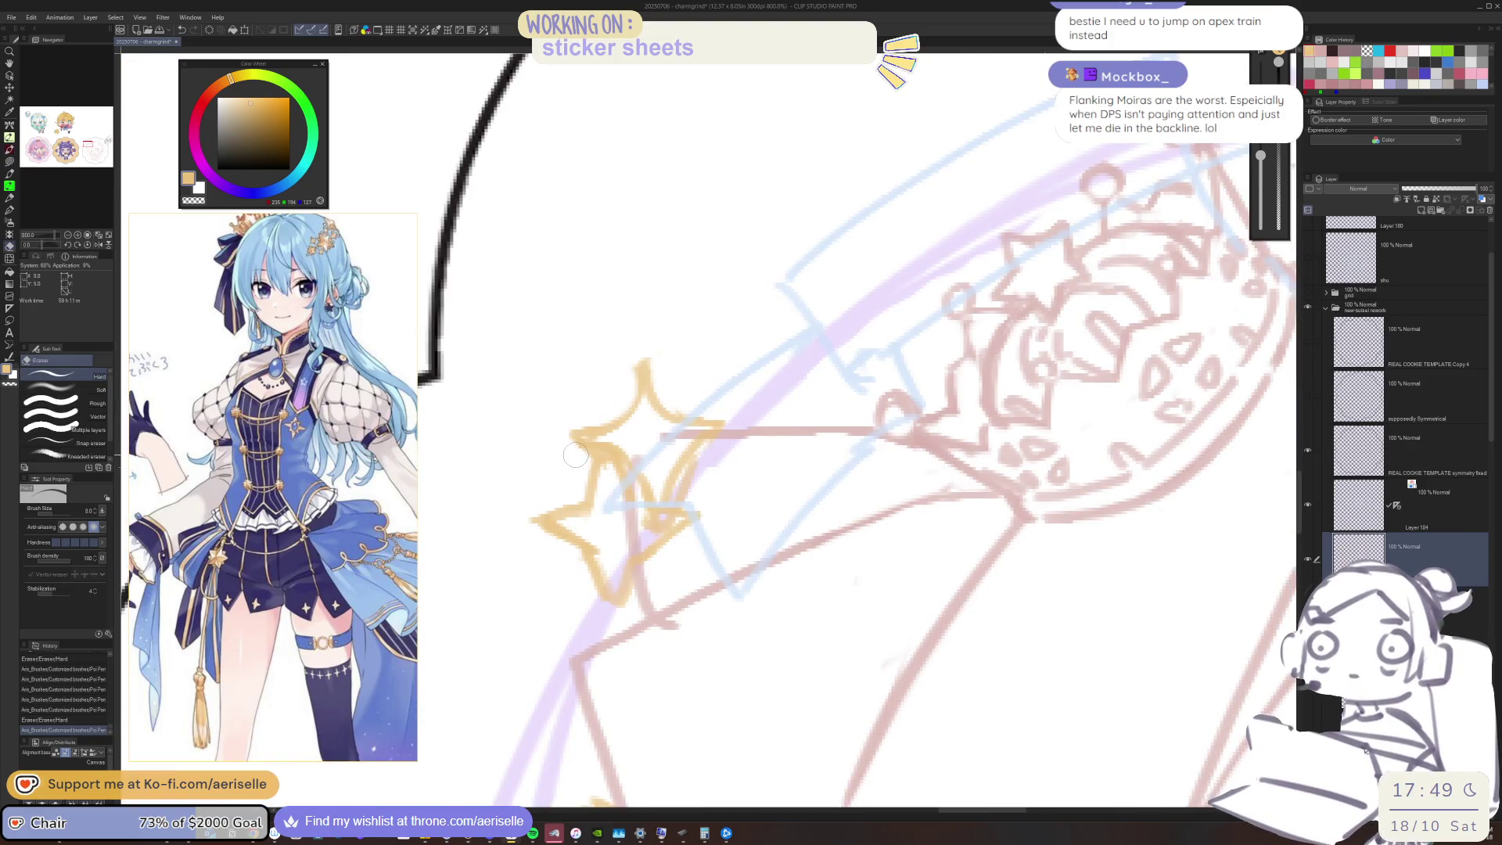
{"action": "mouse_move", "coordinate": [586, 451]}
{"action": "left_mouse_down"}
{"action": "mouse_move", "coordinate": [638, 457]}
{"action": "mouse_move", "coordinate": [639, 504]}
{"action": "left_mouse_up"}
{"action": "key", "text": "p"}
{"action": "key", "text": "ctrl+z"}
{"action": "key", "text": "ctrl+z"}
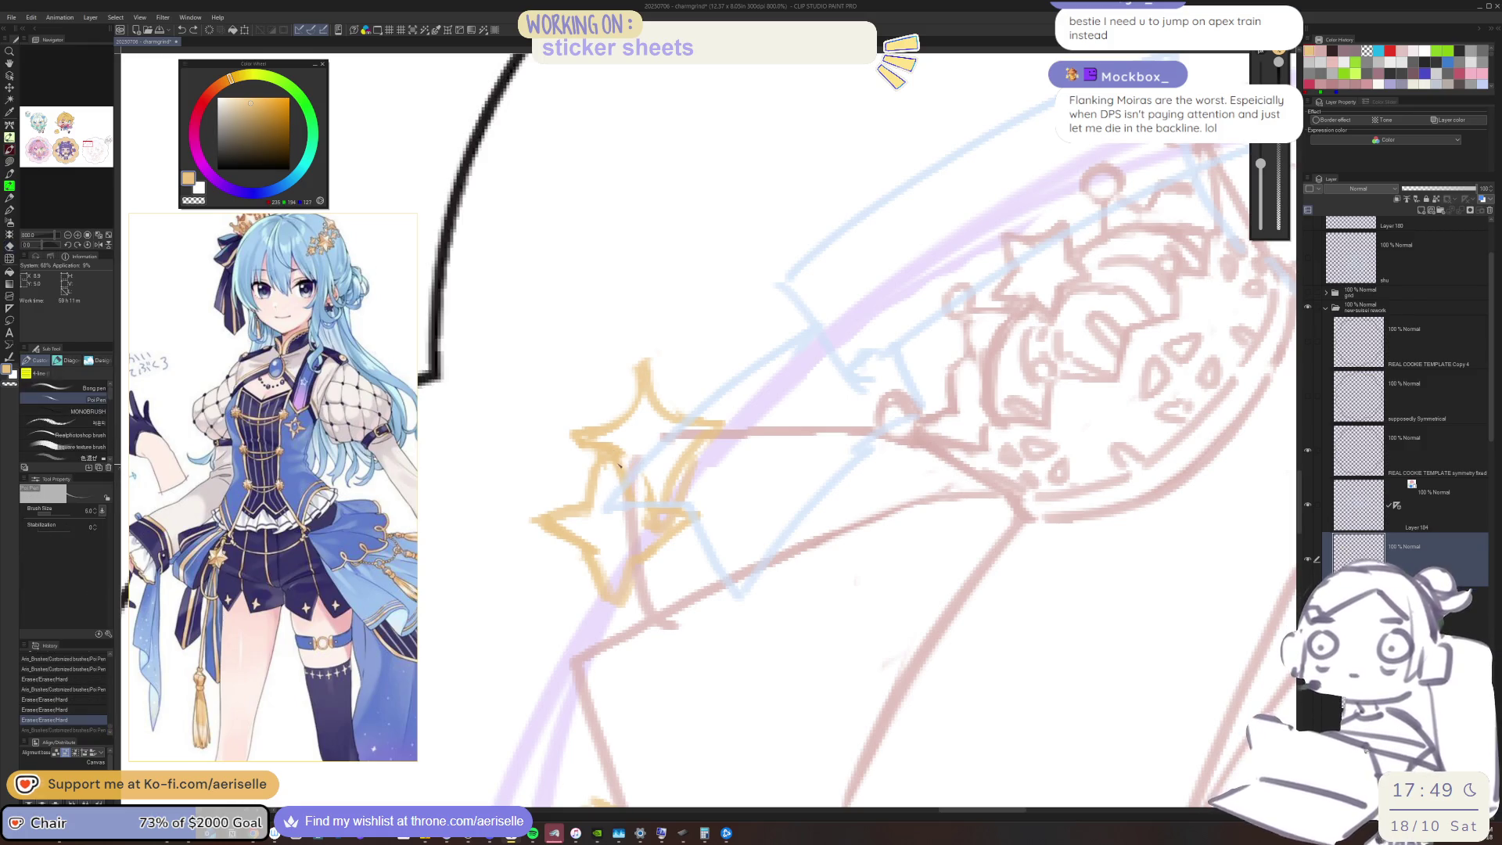
{"action": "left_click_drag", "start_coordinate": [622, 452], "coordinate": [655, 509]}
{"action": "key", "text": "ctrl+z"}
{"action": "key", "text": "e"}
{"action": "left_click_drag", "start_coordinate": [650, 507], "coordinate": [665, 536]}
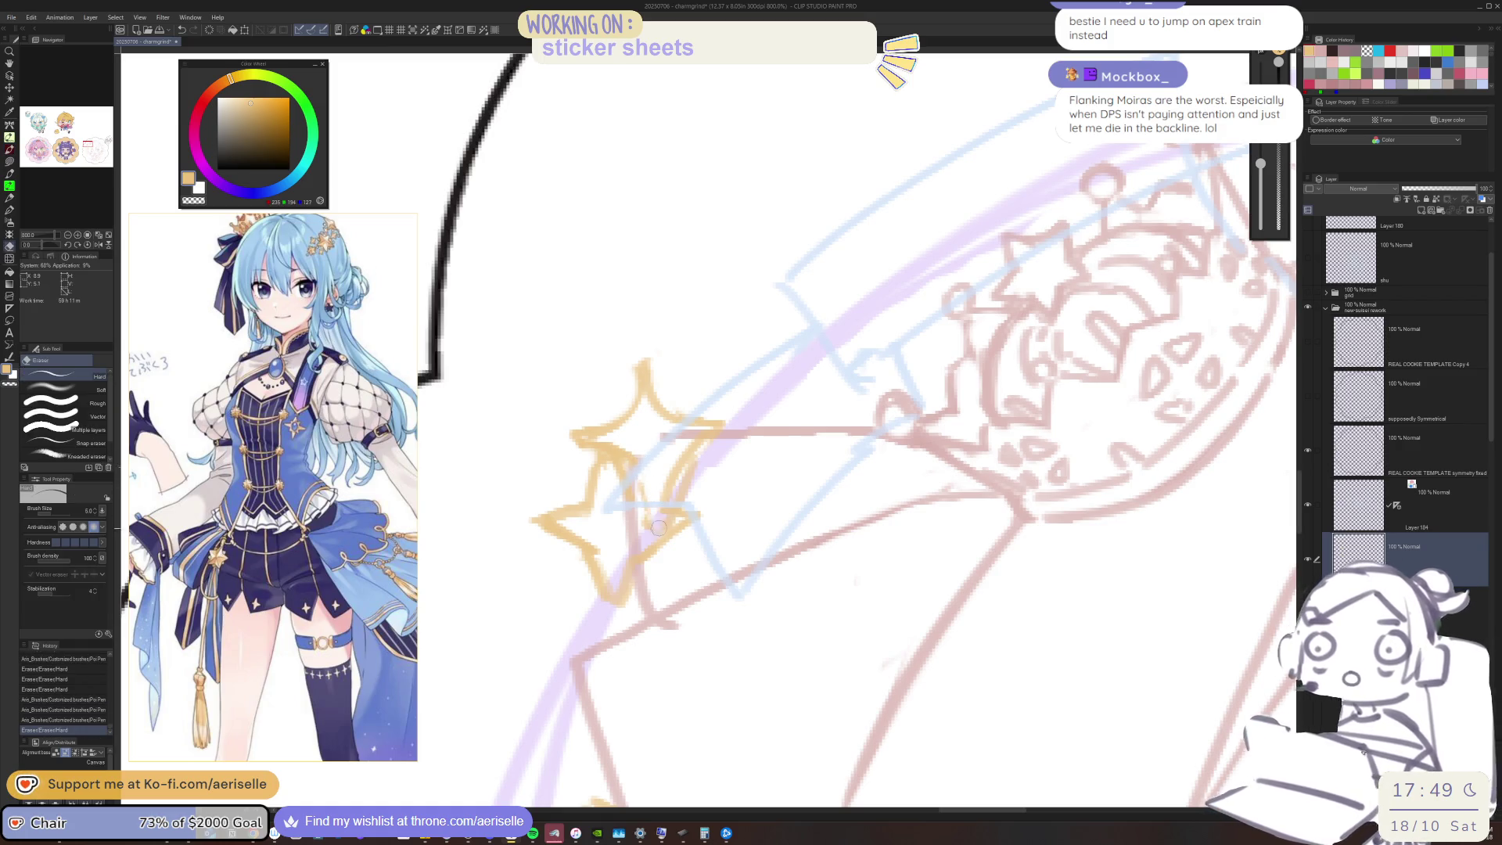
{"action": "key", "text": "p"}
{"action": "left_click", "coordinate": [665, 456]}
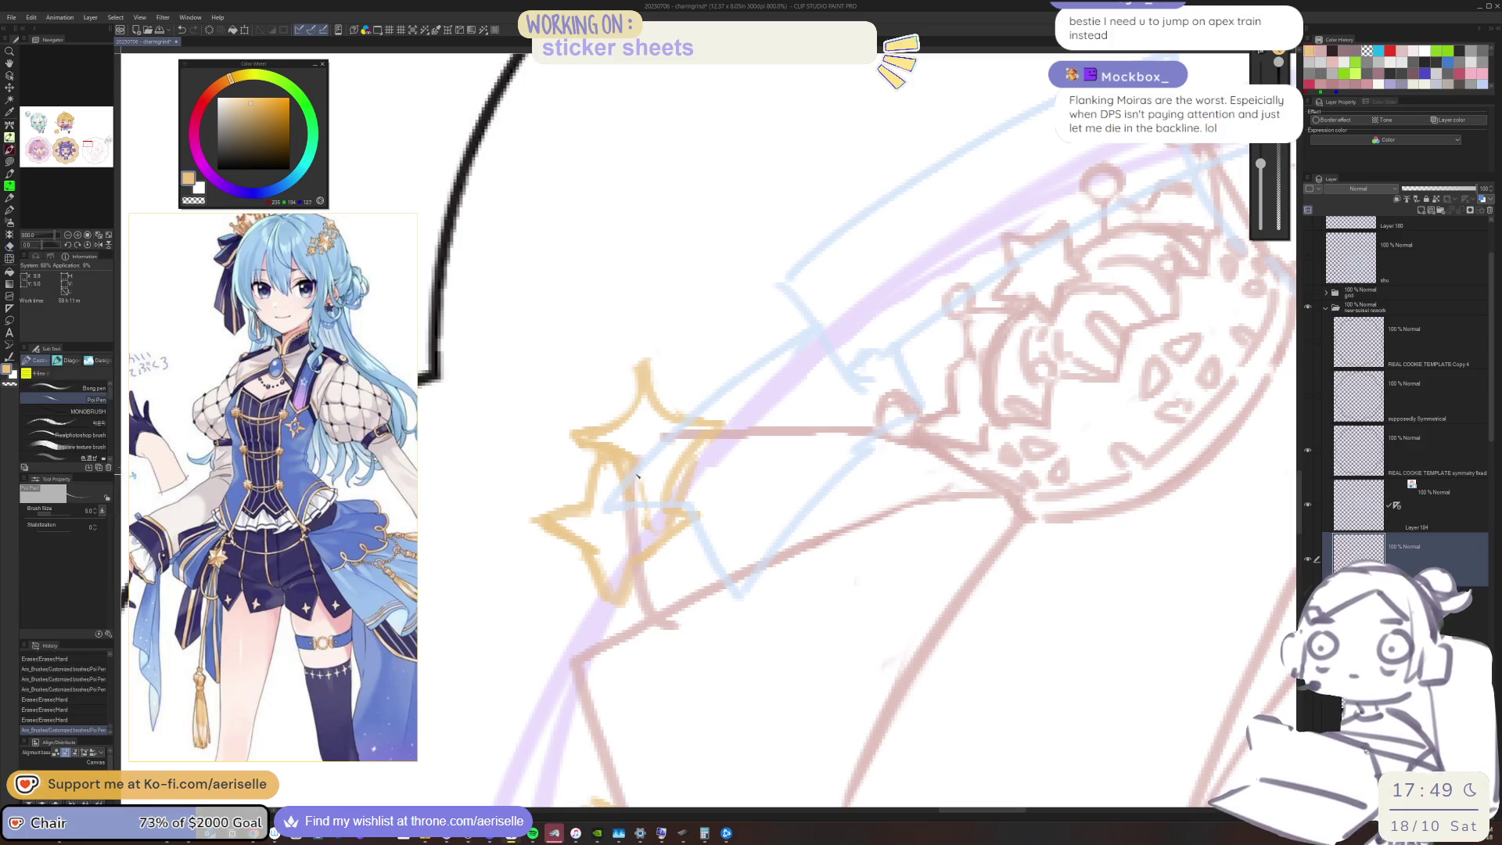
Redraw the star's left arm, trim its left tip and refine its right tip
{"action": "scroll", "coordinate": [665, 456], "scroll_direction": "down", "scroll_amount": 5}
{"action": "mouse_move", "coordinate": [887, 537]}
{"action": "left_mouse_down"}
{"action": "mouse_move", "coordinate": [887, 420]}
{"action": "mouse_move", "coordinate": [887, 445]}
{"action": "left_mouse_up"}
{"action": "scroll", "coordinate": [608, 425], "scroll_direction": "up", "scroll_amount": 2}
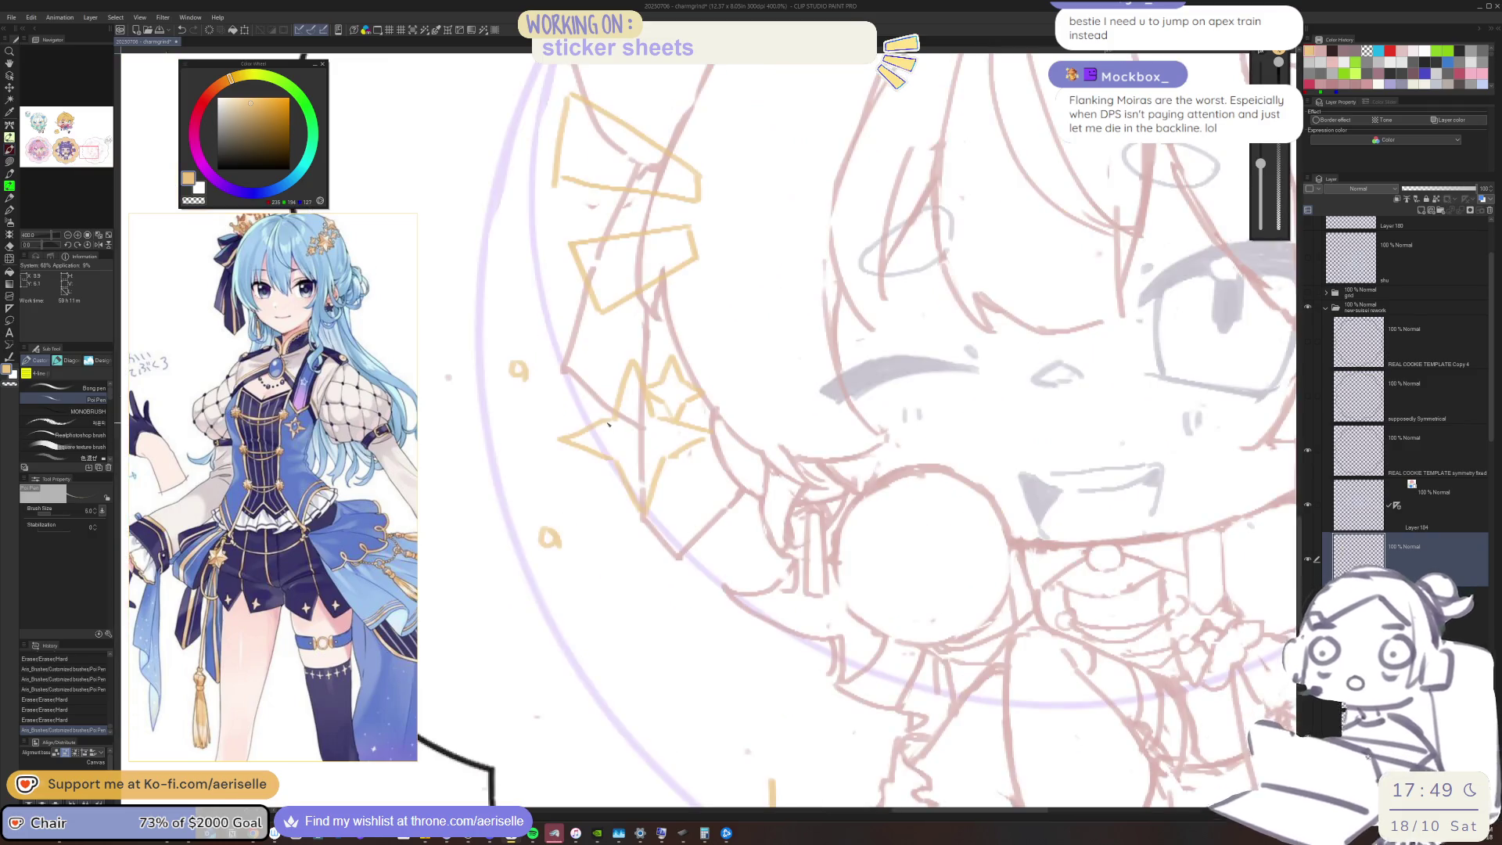
{"action": "scroll", "coordinate": [571, 437], "scroll_direction": "up", "scroll_amount": 2}
{"action": "left_click_drag", "start_coordinate": [561, 436], "coordinate": [673, 407]}
{"action": "key", "text": "e"}
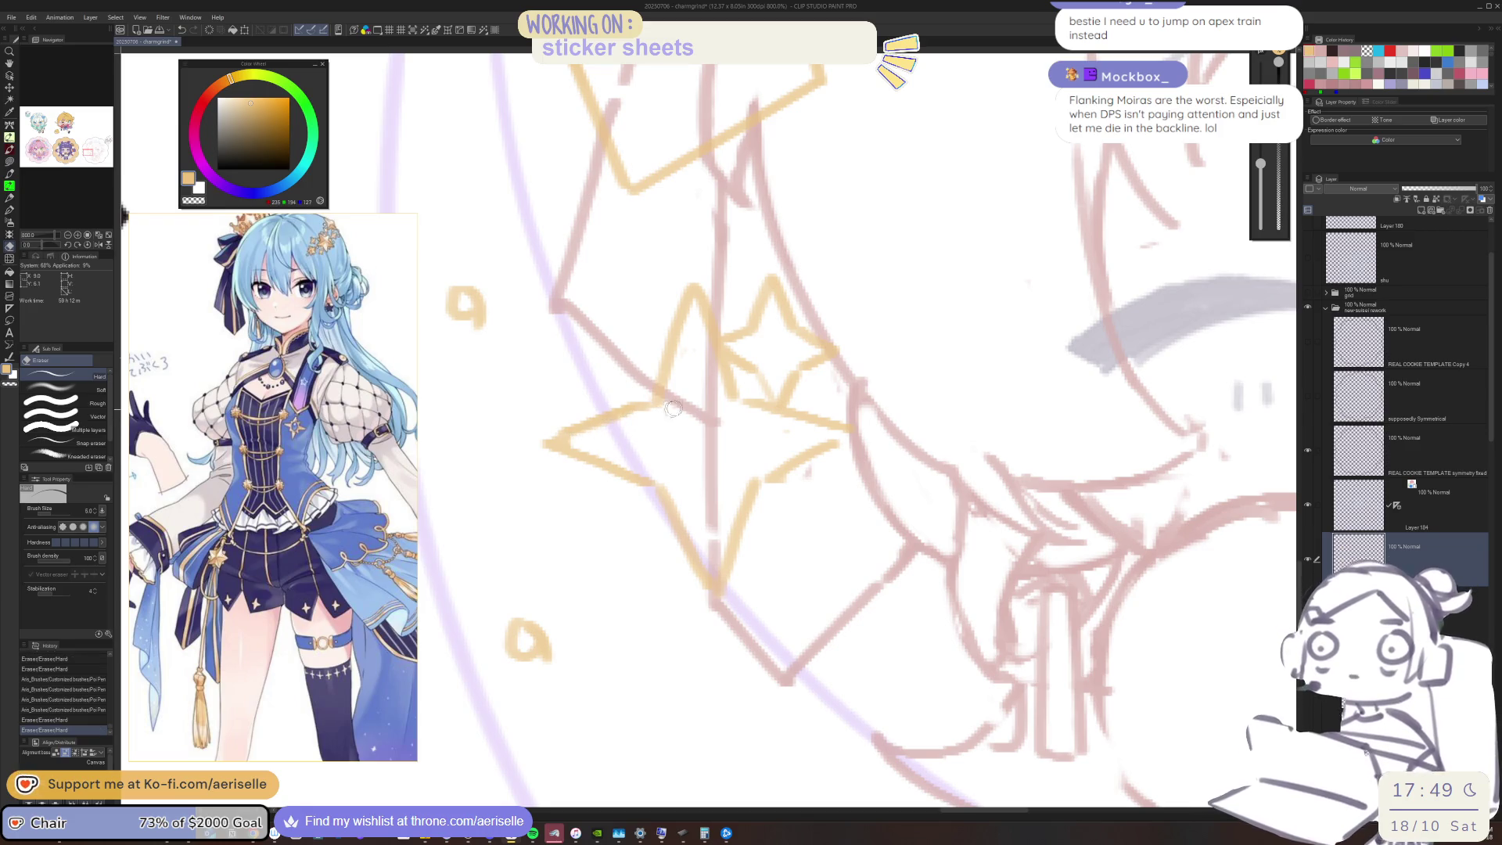
{"action": "left_click_drag", "start_coordinate": [541, 439], "coordinate": [551, 465]}
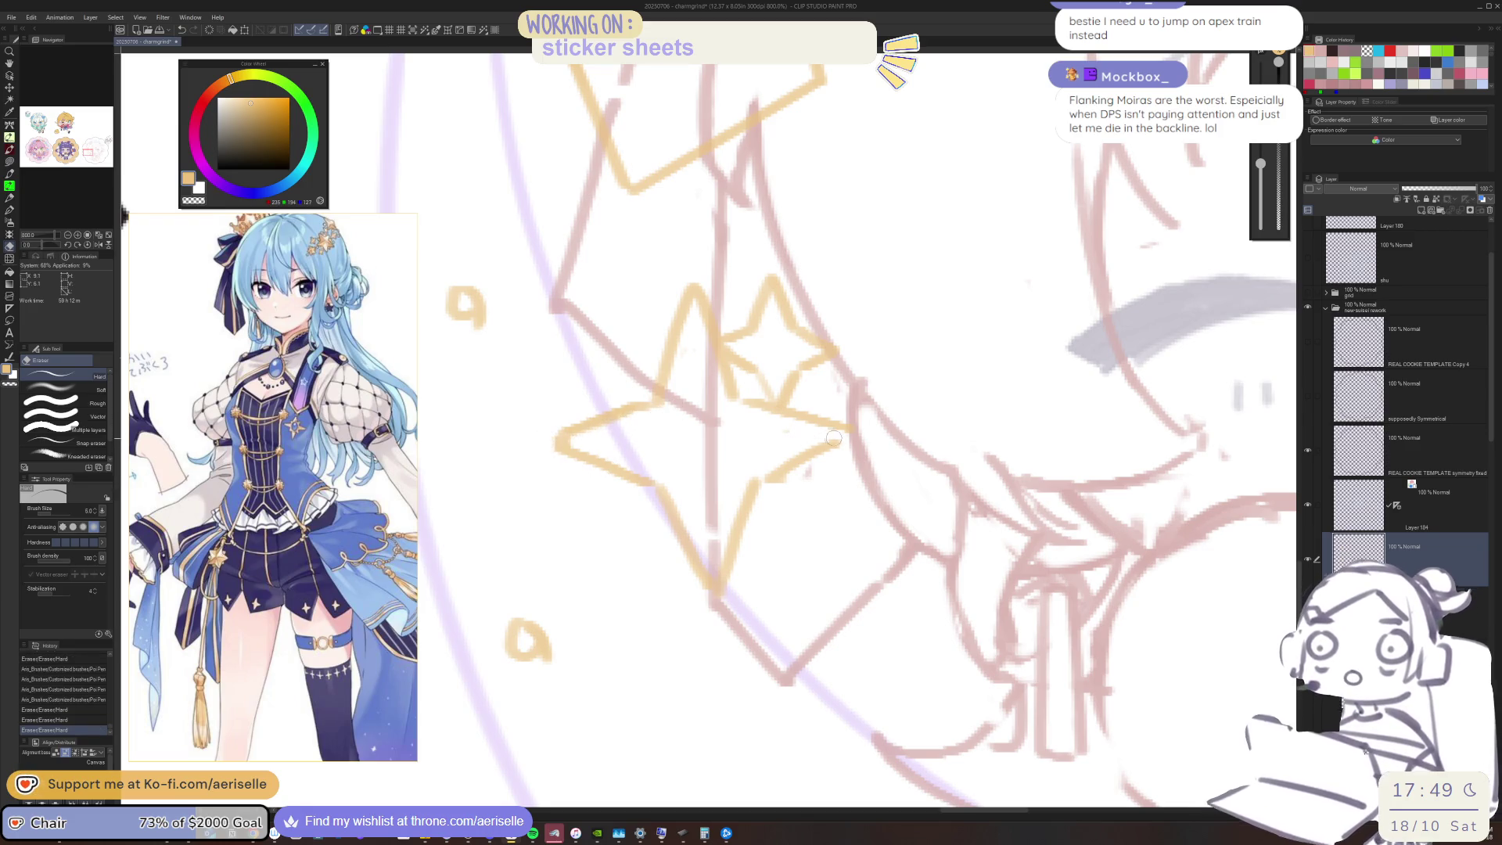
{"action": "key", "text": "p"}
{"action": "left_click_drag", "start_coordinate": [844, 431], "coordinate": [790, 409]}
{"action": "left_click_drag", "start_coordinate": [849, 427], "coordinate": [828, 378]}
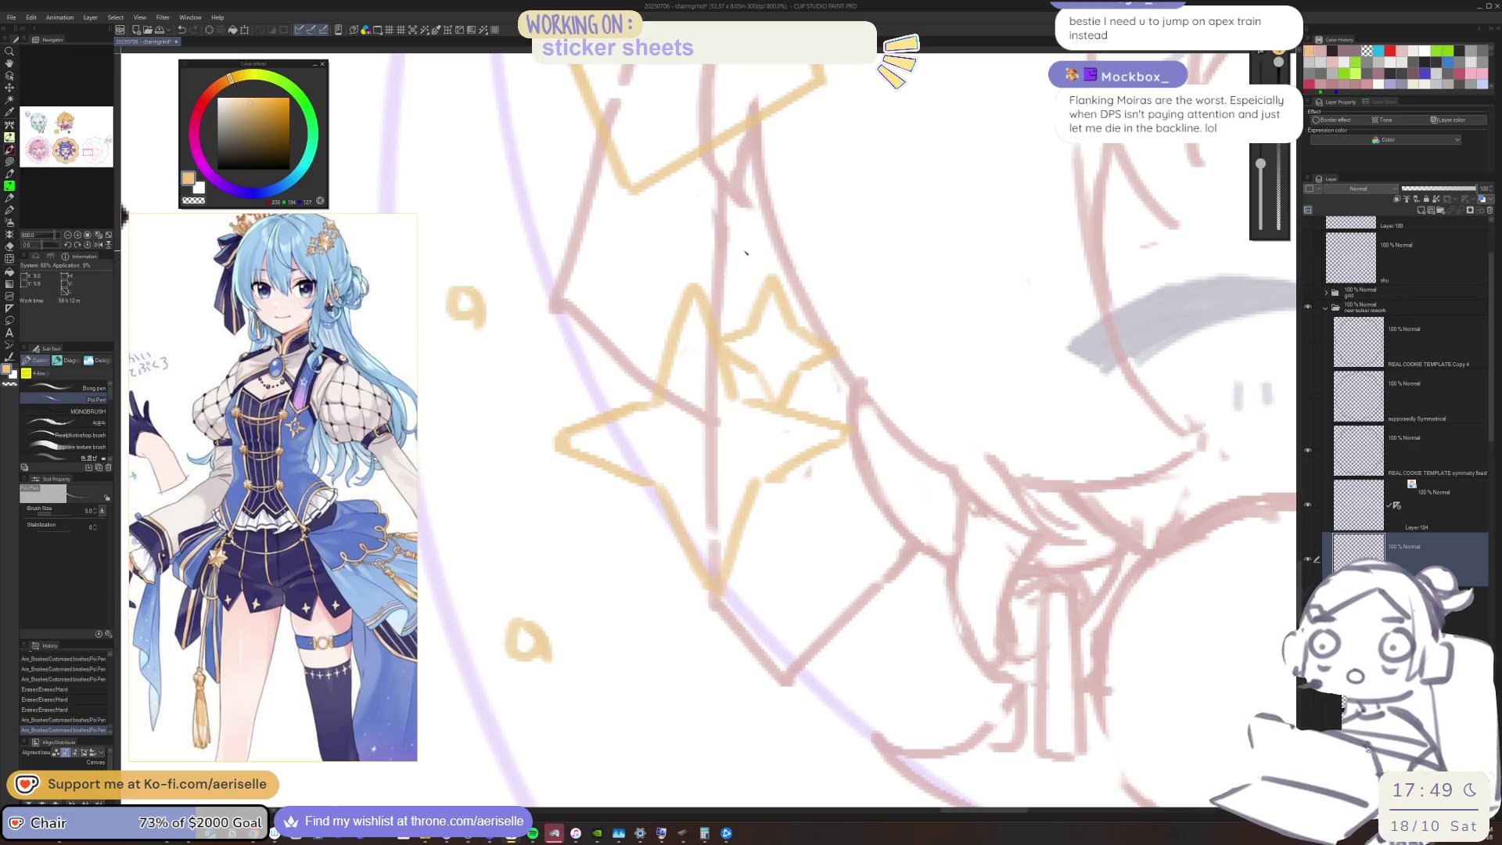
{"action": "key", "text": "ctrl+minus"}
{"action": "key", "text": "ctrl+plus"}
{"action": "key", "text": "ctrl+plus"}
{"action": "key", "text": "ctrl+plus"}
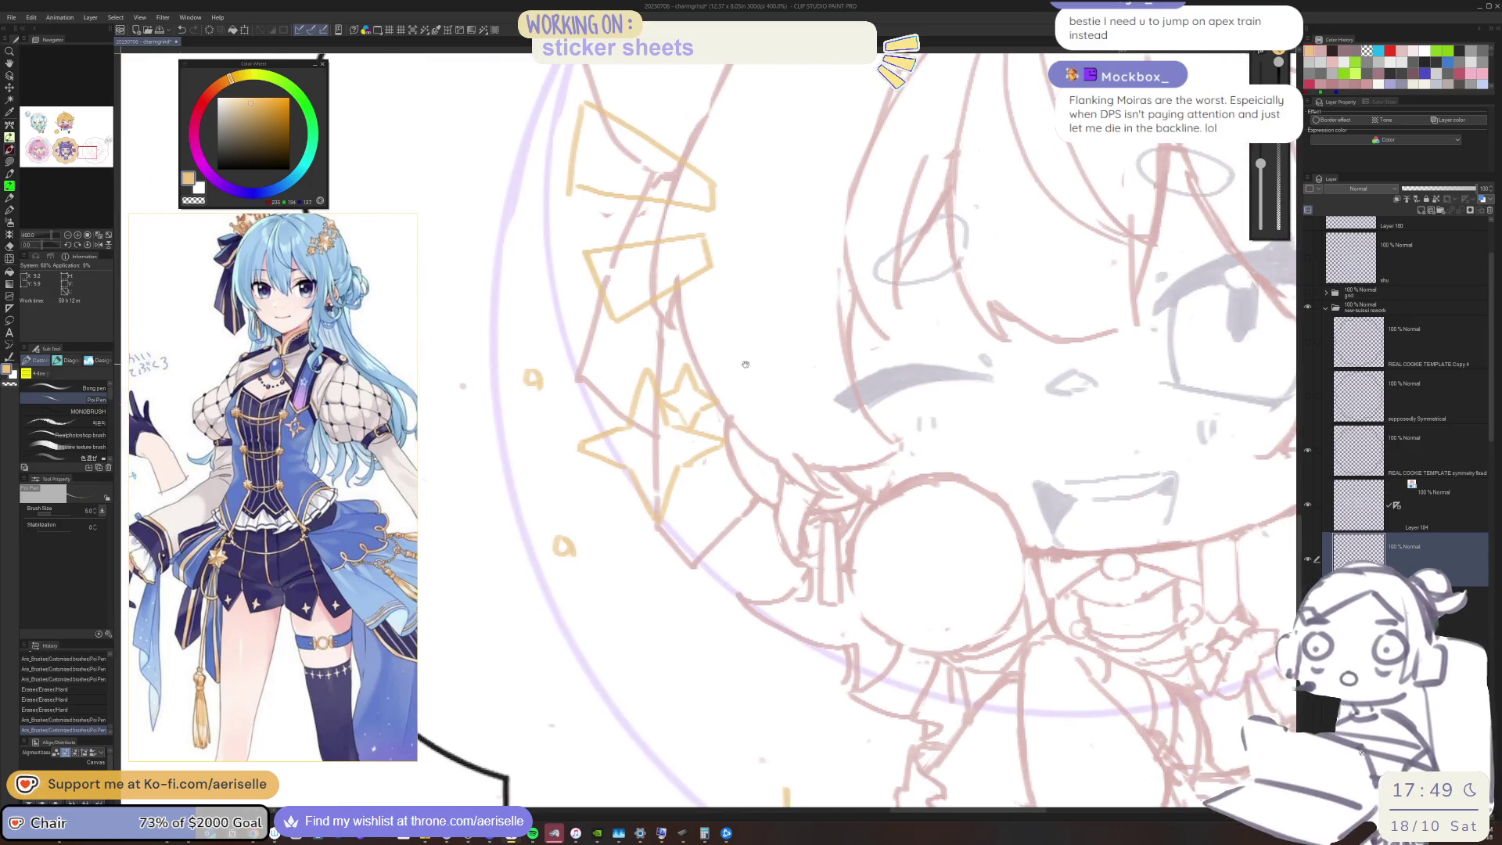
Lasso the star's centre and shift it into place with the Move layer tool
{"action": "key", "text": "m"}
{"action": "mouse_move", "coordinate": [599, 410]}
{"action": "left_mouse_down"}
{"action": "mouse_move", "coordinate": [671, 435]}
{"action": "mouse_move", "coordinate": [679, 382]}
{"action": "mouse_move", "coordinate": [666, 303]}
{"action": "mouse_move", "coordinate": [606, 328]}
{"action": "left_mouse_up"}
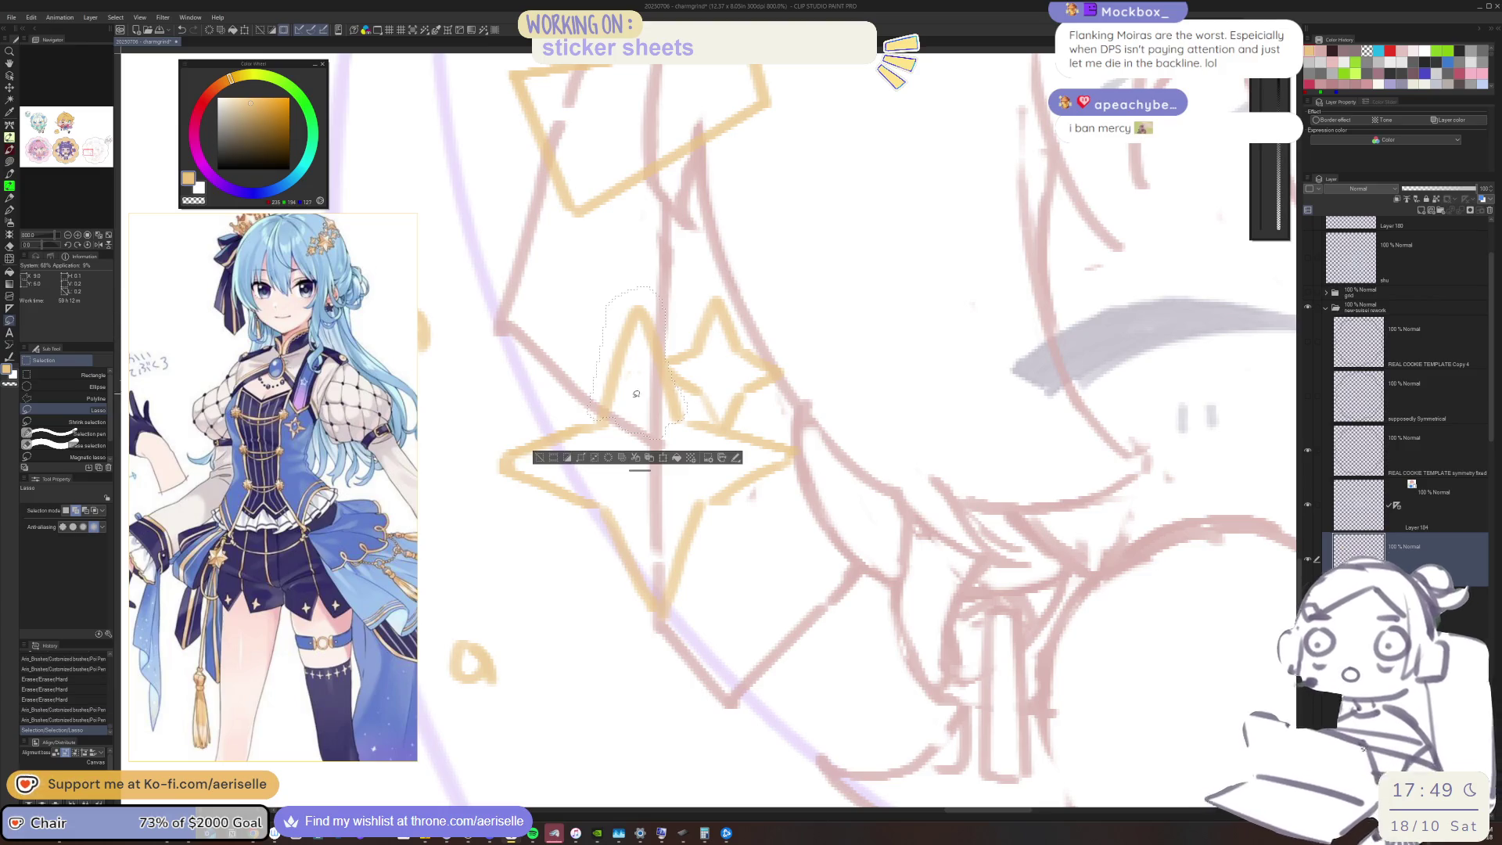
{"action": "key", "text": "k"}
{"action": "left_click", "coordinate": [669, 415]}
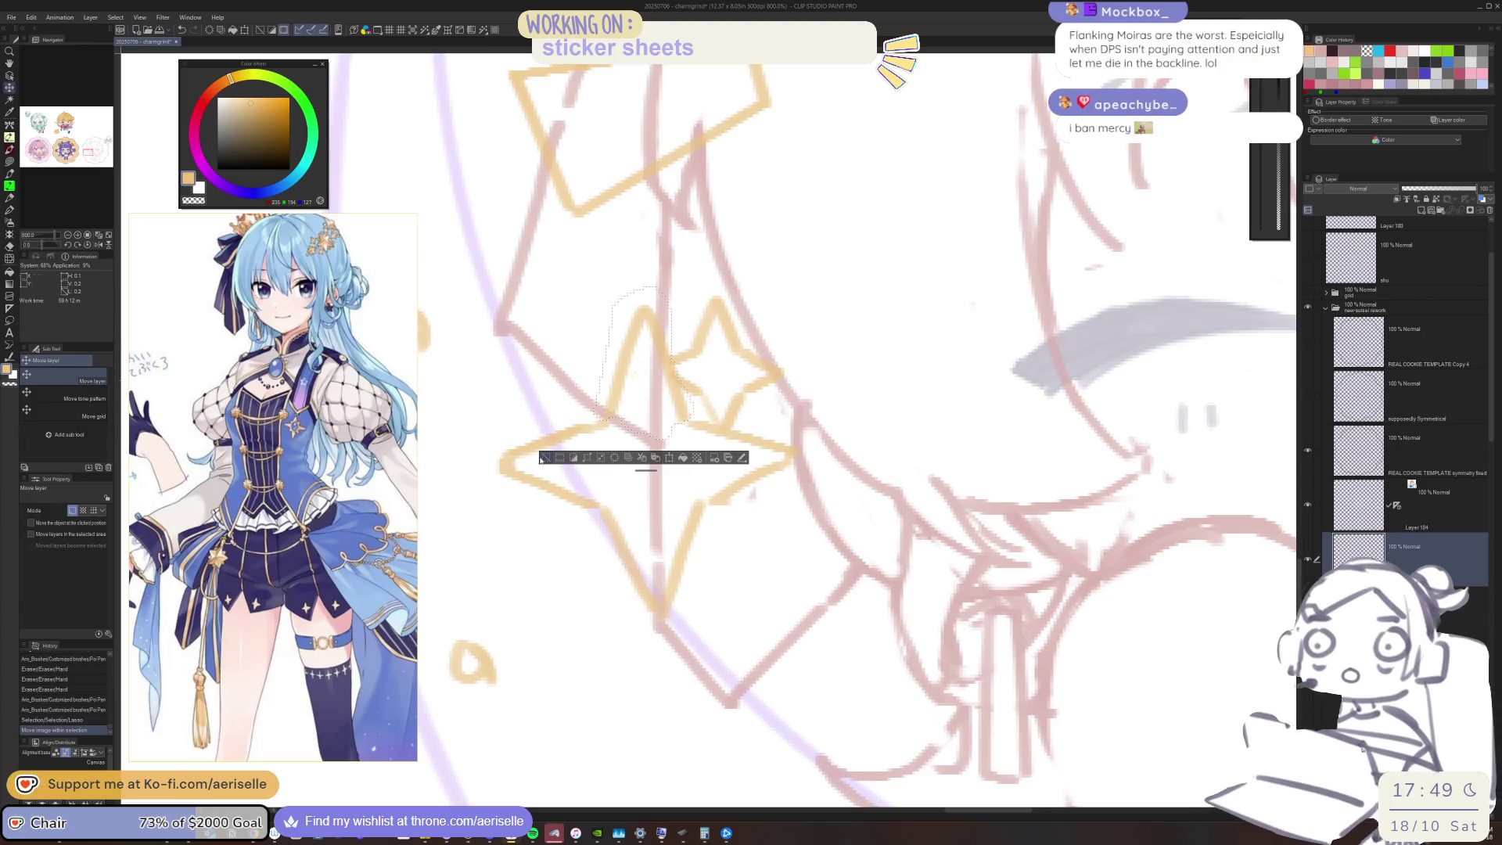
{"action": "left_click", "coordinate": [546, 456]}
{"action": "scroll", "coordinate": [742, 308], "scroll_direction": "down", "scroll_amount": 3}
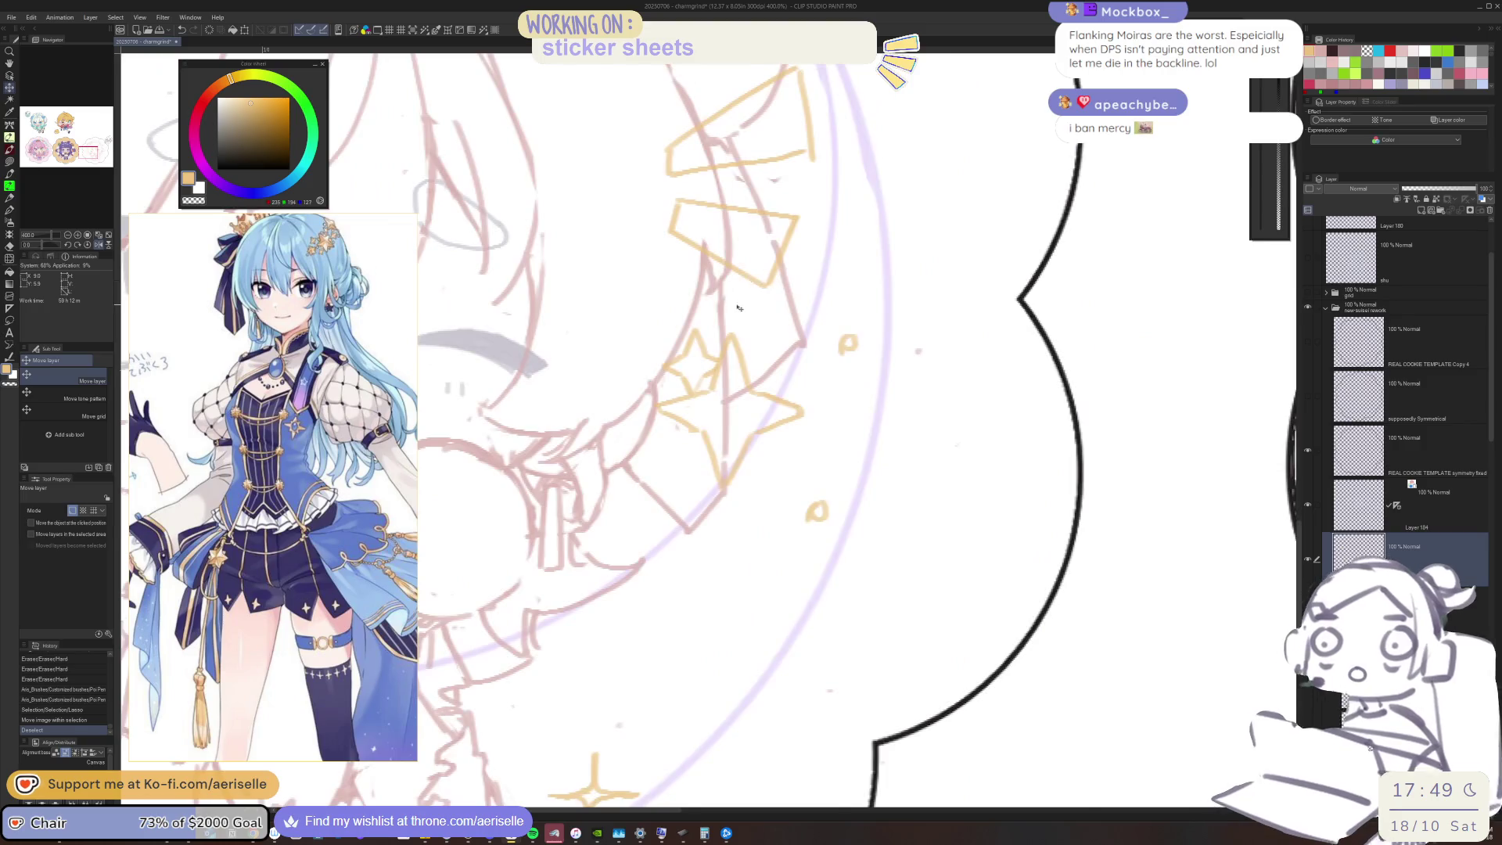
{"action": "scroll", "coordinate": [717, 436], "scroll_direction": "up", "scroll_amount": 3}
Dab small pen marks around the star and erase a stray mark beside it
{"action": "key", "text": "p"}
{"action": "left_click", "coordinate": [717, 436]}
{"action": "left_click", "coordinate": [607, 443]}
{"action": "key", "text": "e"}
{"action": "left_click_drag", "start_coordinate": [751, 434], "coordinate": [727, 436]}
{"action": "key", "text": "p"}
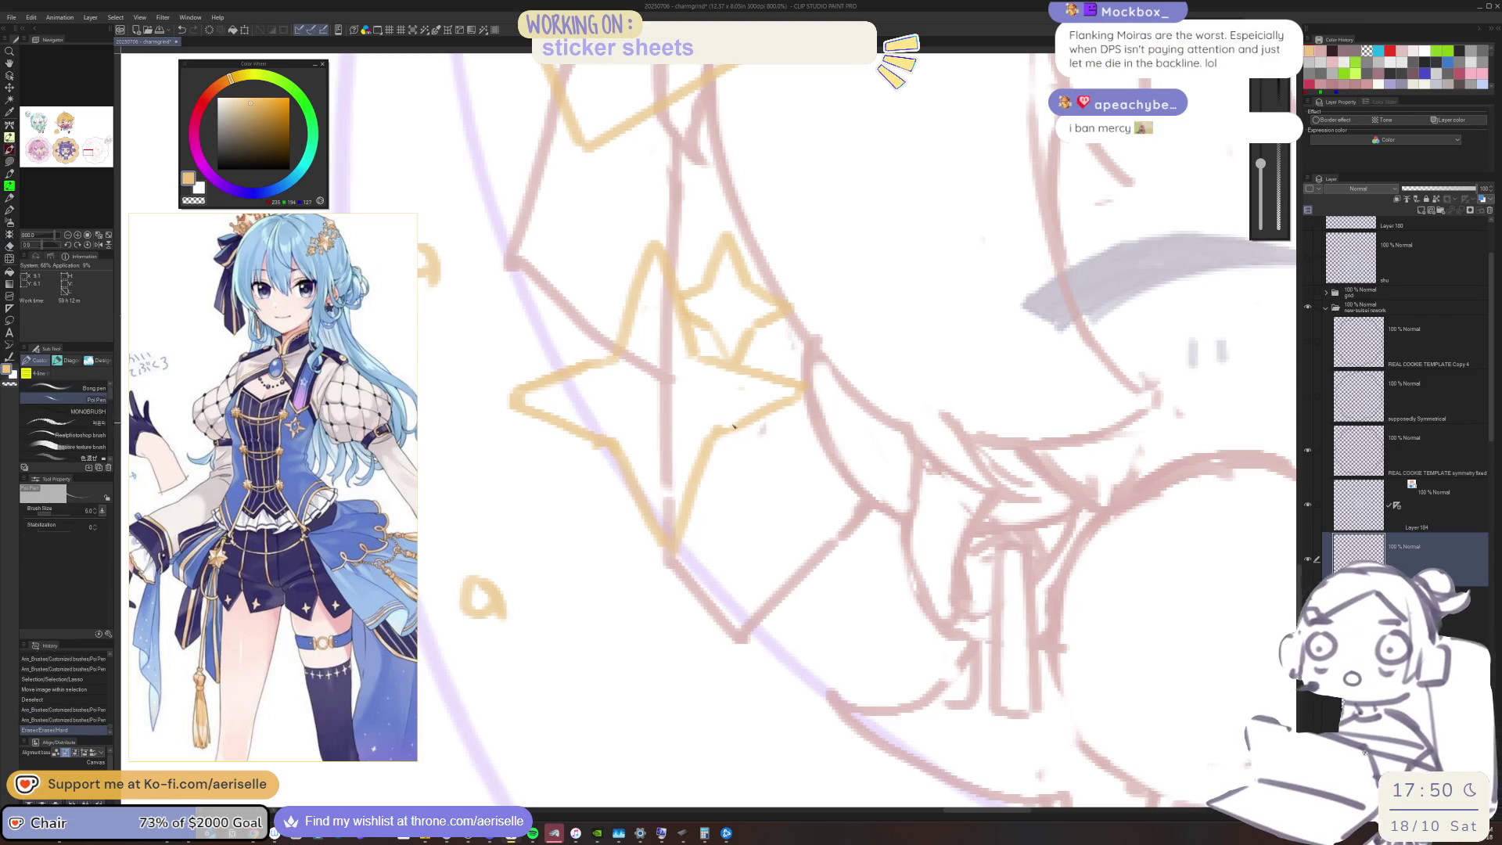
{"action": "left_click", "coordinate": [679, 341]}
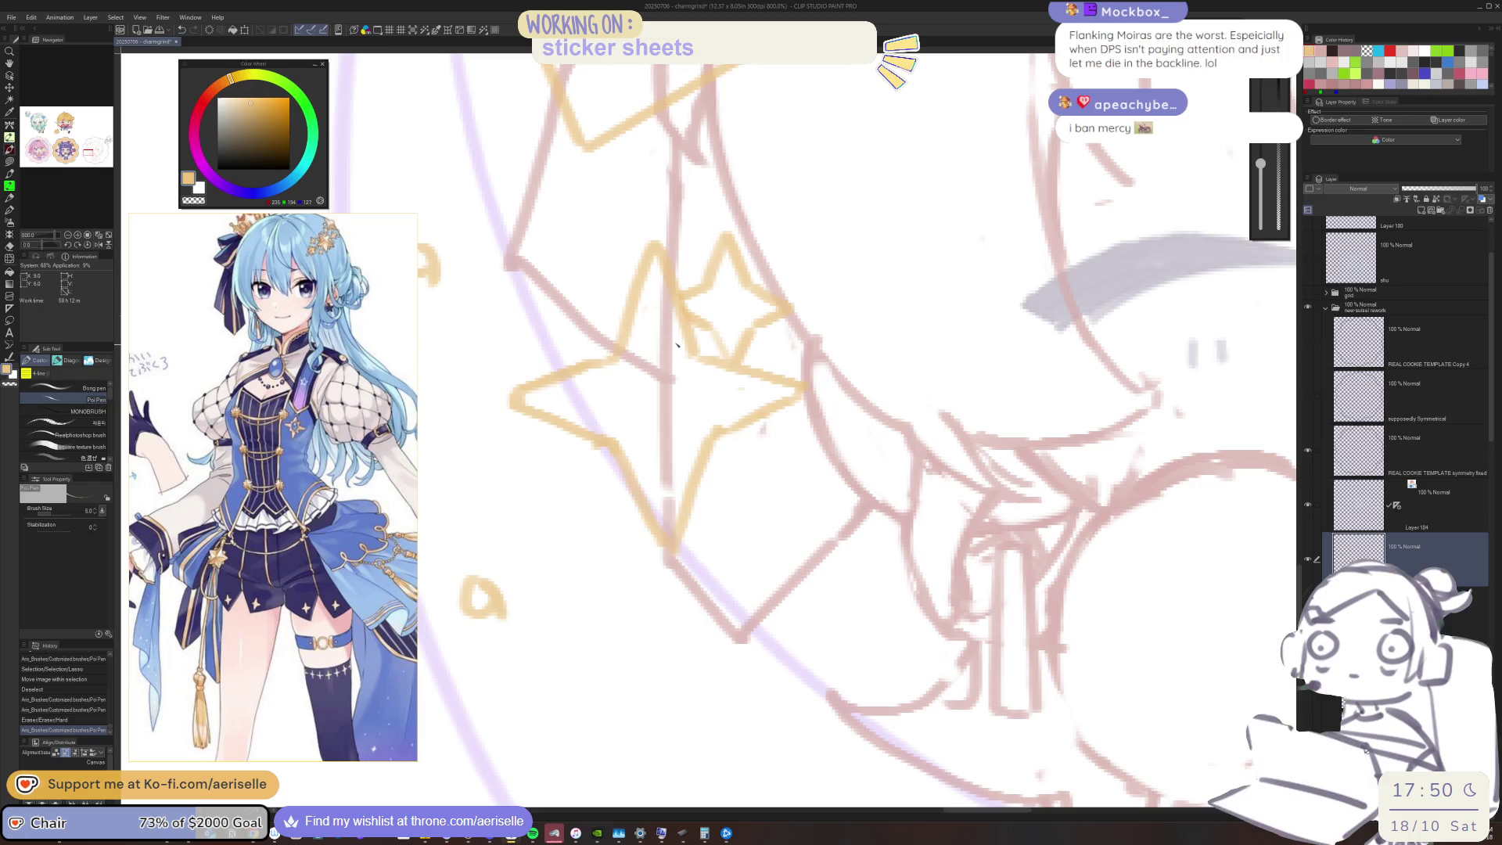
Remove a tiny stray bit, add final marks along the star's outline, and view the whole sticker
{"action": "key", "text": "e"}
{"action": "left_click", "coordinate": [593, 451]}
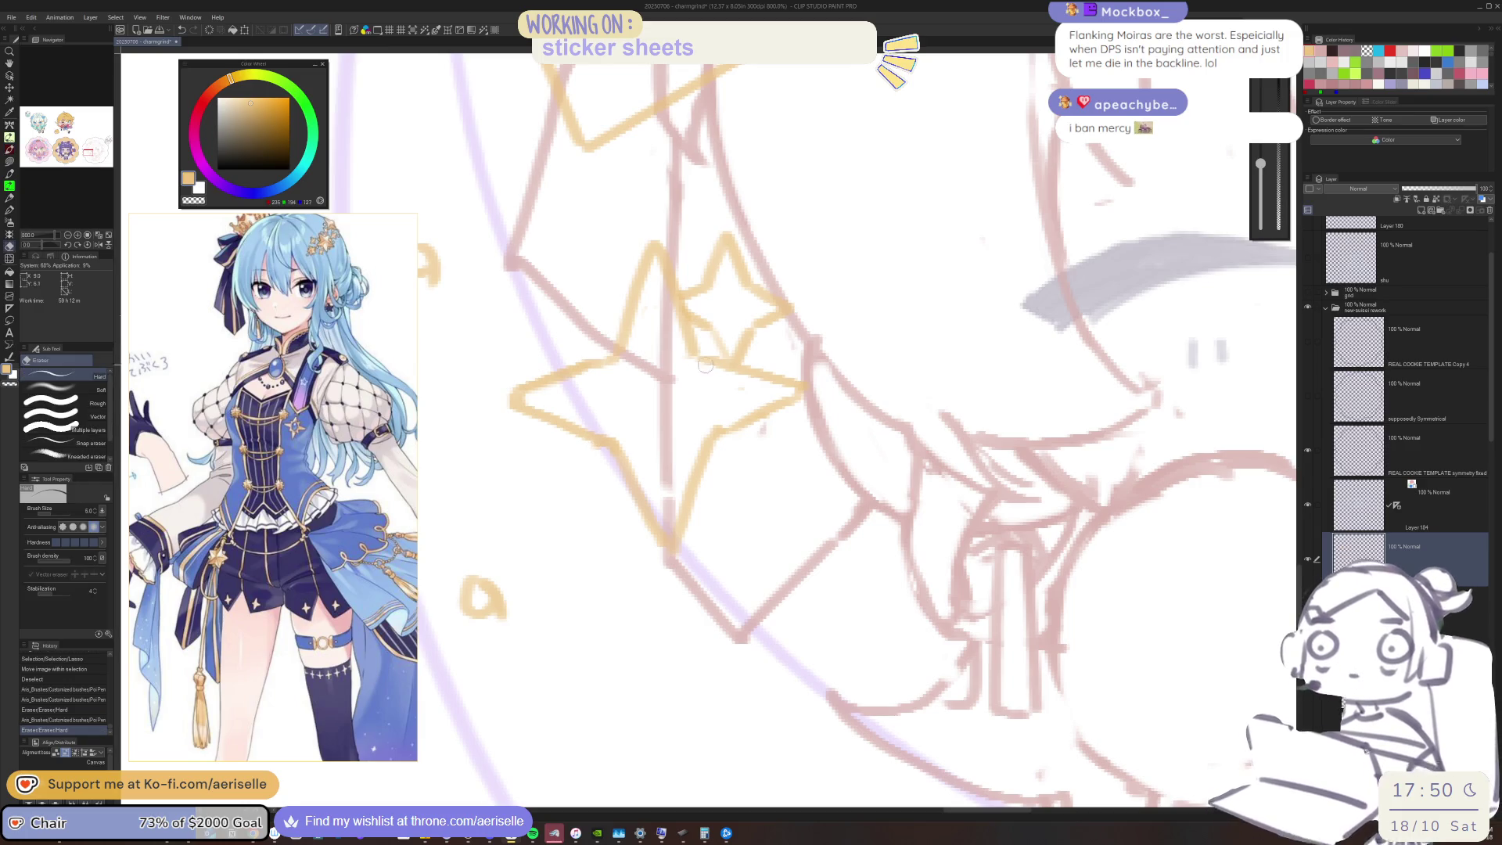
{"action": "key", "text": "p"}
{"action": "left_click", "coordinate": [696, 349]}
{"action": "left_click", "coordinate": [698, 352]}
{"action": "left_click", "coordinate": [702, 354]}
{"action": "left_click", "coordinate": [613, 356]}
{"action": "key", "text": "ctrl+0"}
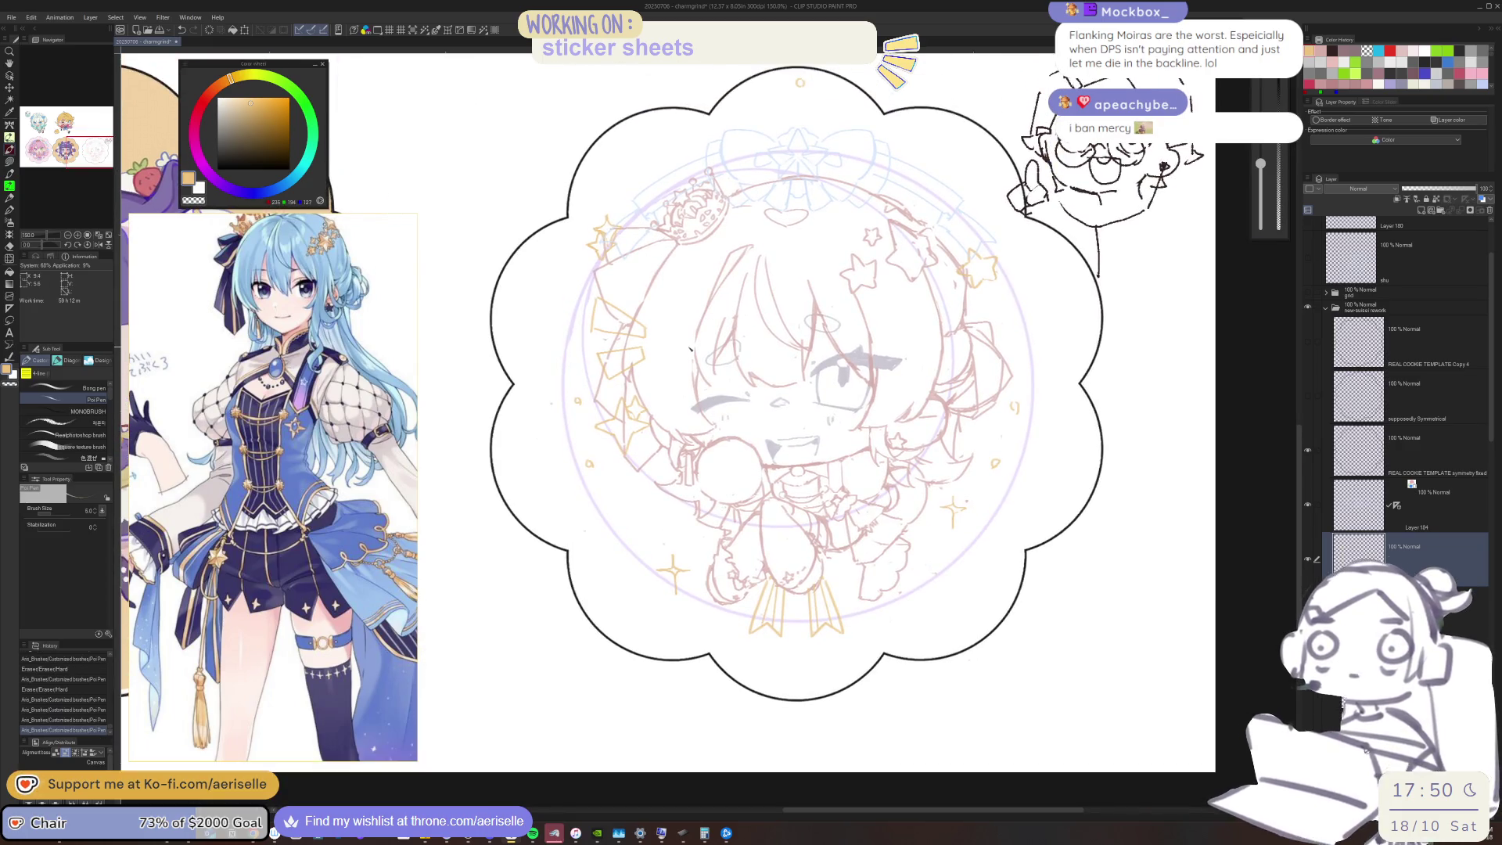
Save the sticker sheet file with Ctrl+S, keeping the new yellow star sketch
{"action": "key", "text": "ctrl+s"}
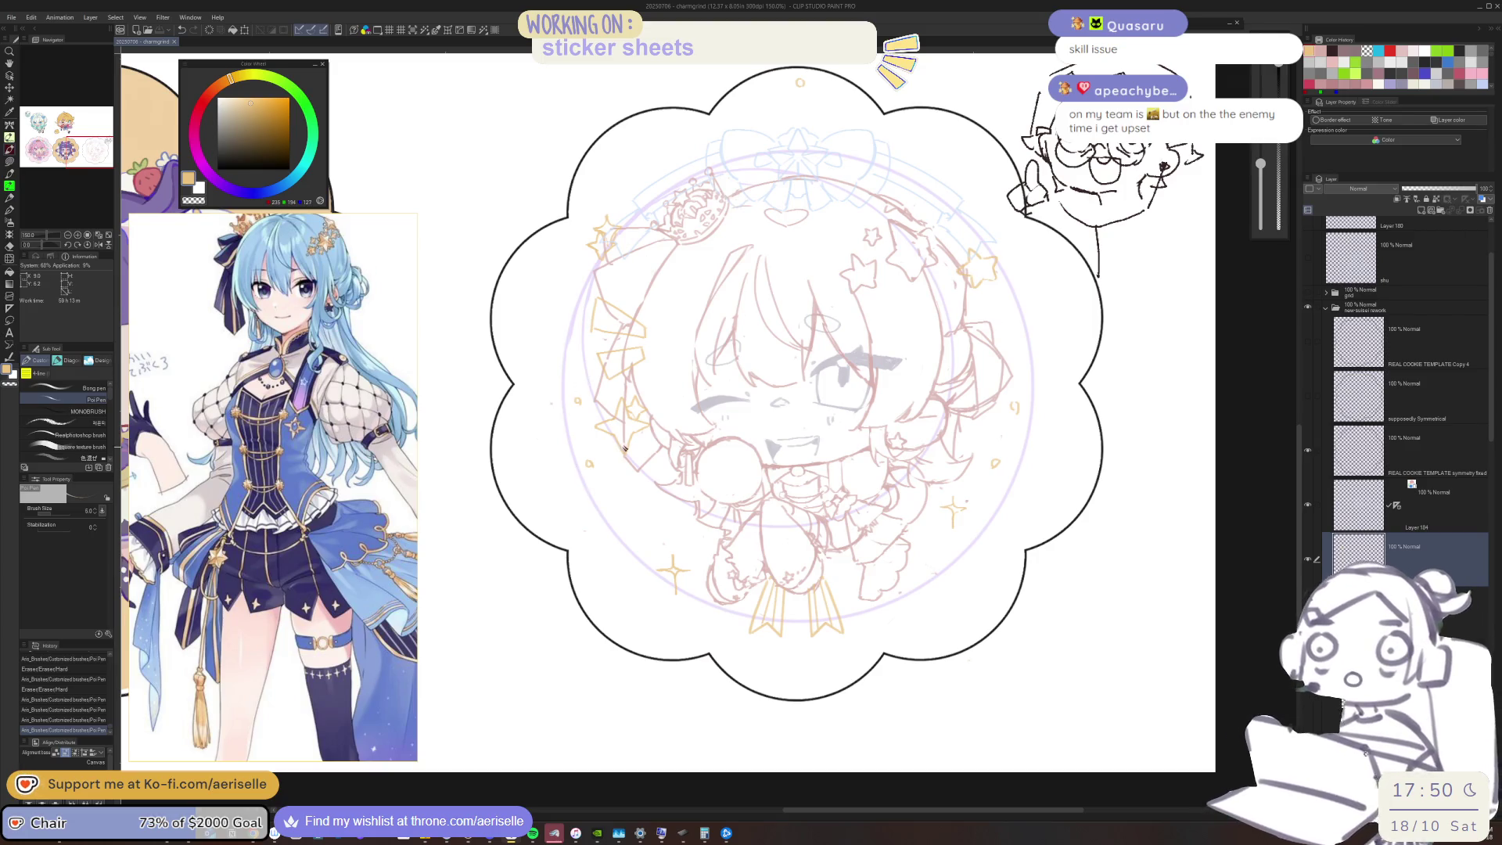
{"action": "scroll", "coordinate": [624, 395], "scroll_direction": "up", "scroll_amount": 3}
Lasso the left star, nudge it slightly down-left, then deselect it
{"action": "key", "text": "m"}
{"action": "mouse_move", "coordinate": [617, 385]}
{"action": "left_mouse_down"}
{"action": "mouse_move", "coordinate": [571, 422]}
{"action": "mouse_move", "coordinate": [554, 529]}
{"action": "mouse_move", "coordinate": [700, 474]}
{"action": "mouse_move", "coordinate": [688, 401]}
{"action": "left_mouse_up"}
{"action": "key", "text": "k"}
{"action": "left_click_drag", "start_coordinate": [656, 485], "coordinate": [646, 503]}
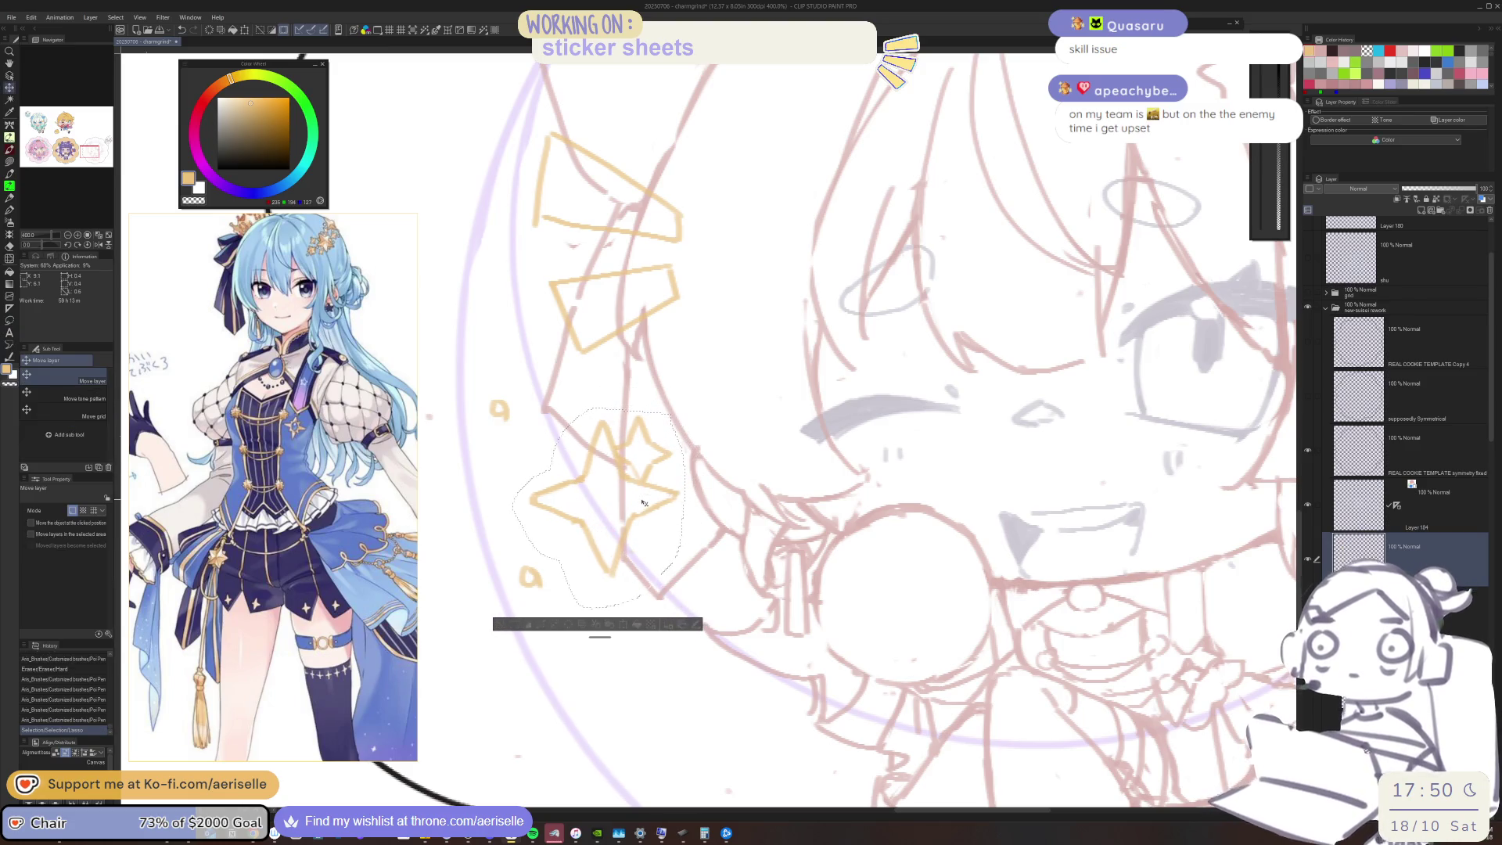
{"action": "key", "text": "ctrl+d"}
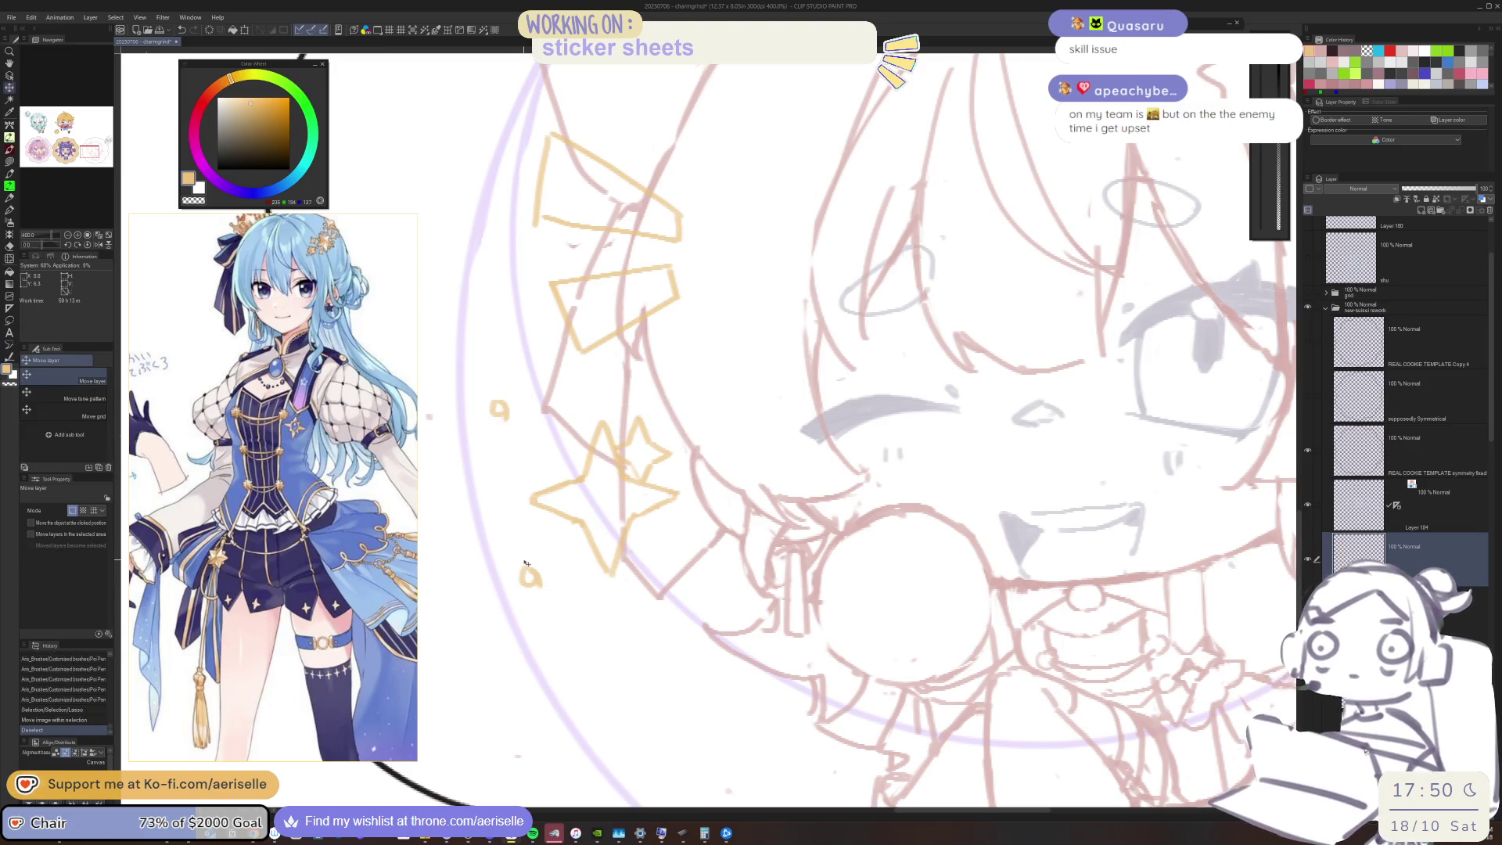
{"action": "left_click_drag", "start_coordinate": [731, 576], "coordinate": [723, 474]}
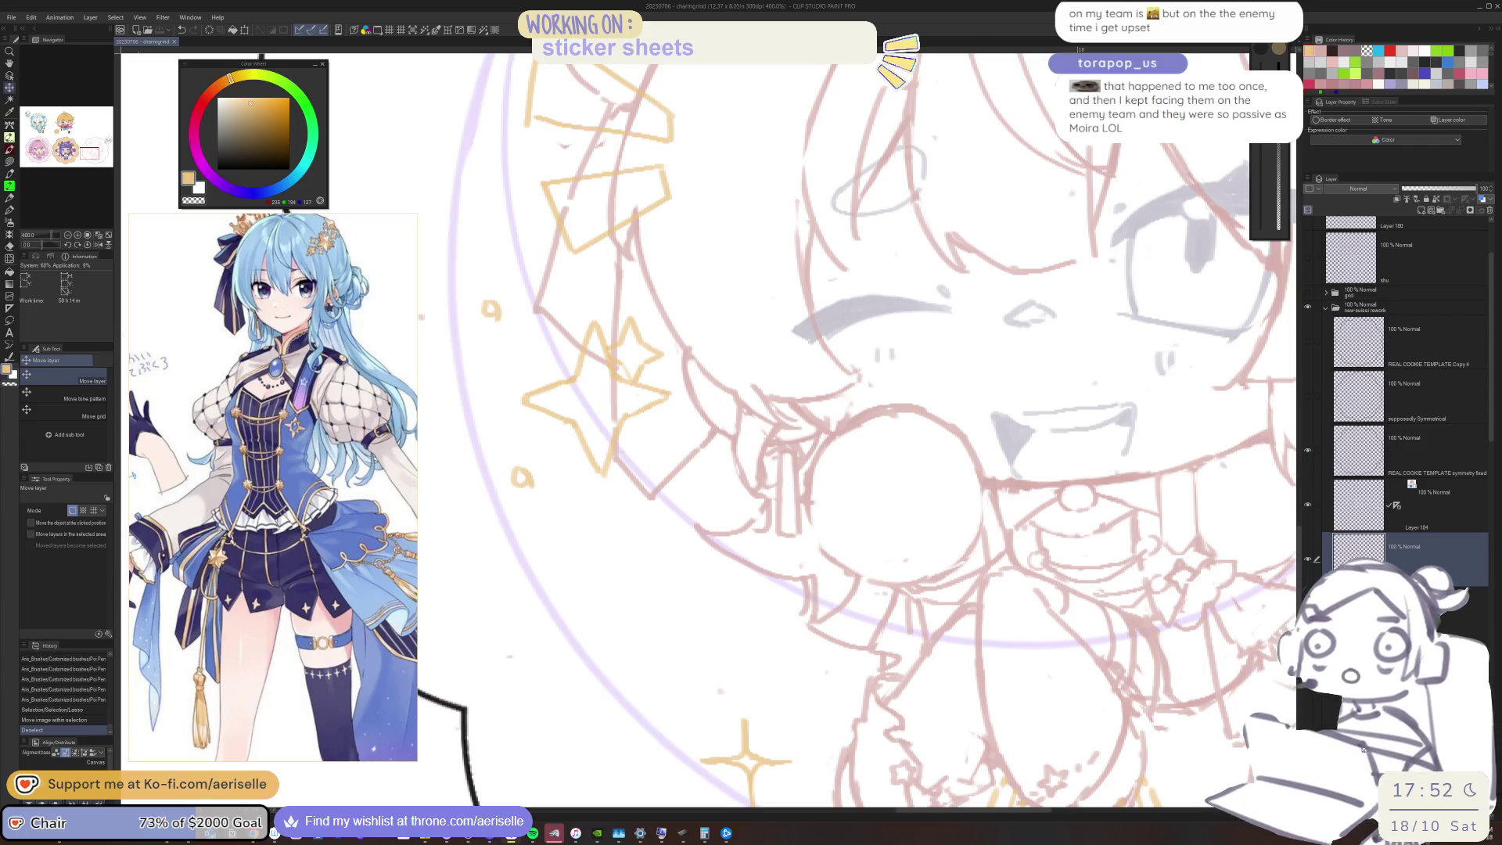
Erase a few small spots and lines on the chibi's face sketch
{"action": "key", "text": "e"}
{"action": "left_click", "coordinate": [798, 586]}
{"action": "left_click", "coordinate": [801, 588]}
{"action": "mouse_move", "coordinate": [804, 588]}
{"action": "left_mouse_down"}
{"action": "mouse_move", "coordinate": [813, 603]}
{"action": "mouse_move", "coordinate": [818, 577]}
{"action": "mouse_move", "coordinate": [798, 583]}
{"action": "left_mouse_up"}
Undo the dark pen strokes and add short pink strokes and ticks below the face
{"action": "key", "text": "p"}
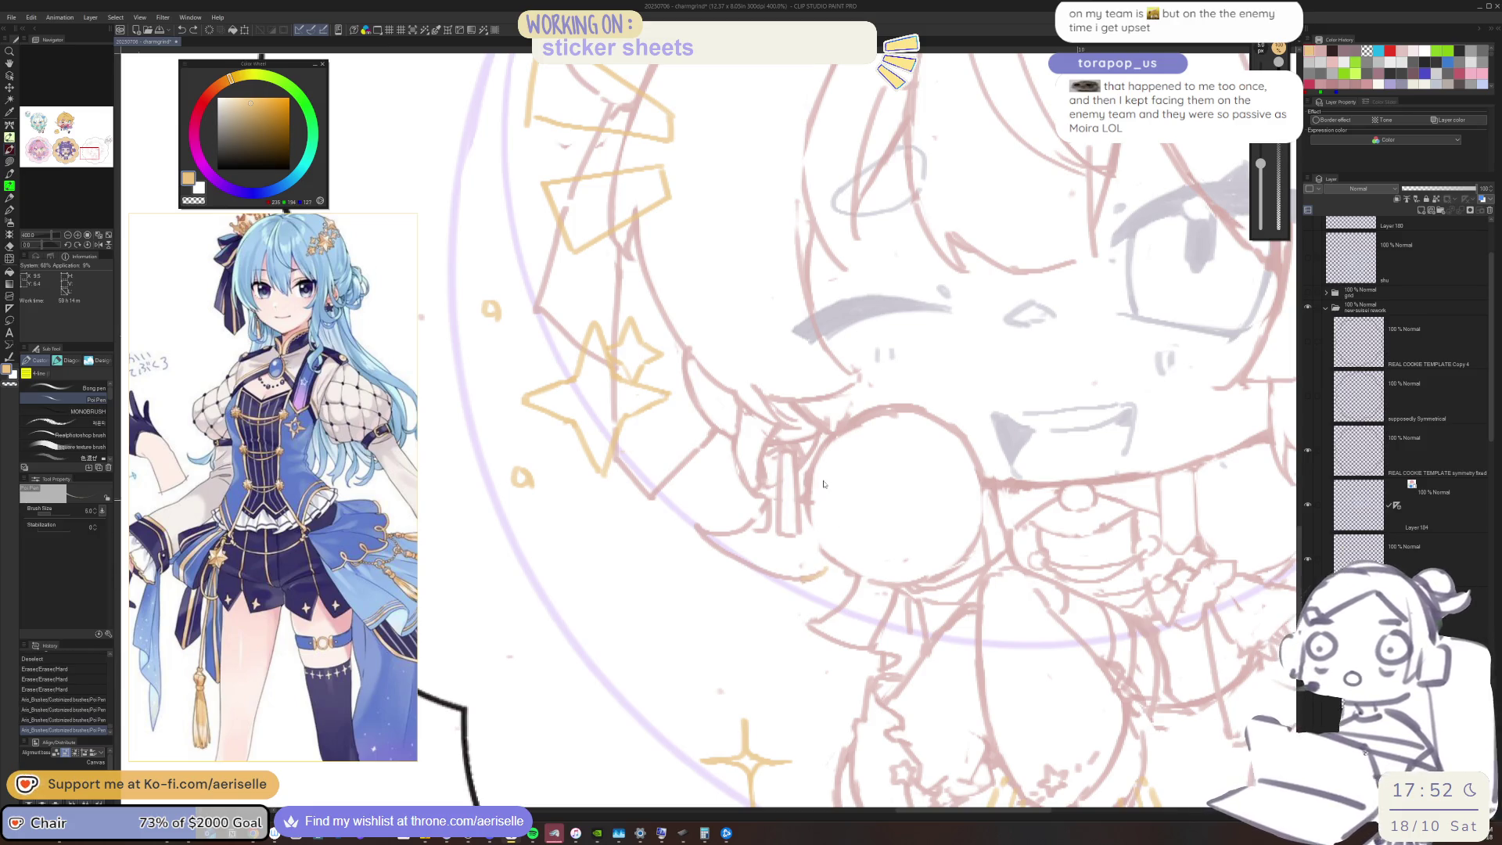
{"action": "key", "text": "ctrl+z"}
{"action": "key", "text": "ctrl+z"}
{"action": "key", "text": "ctrl+z"}
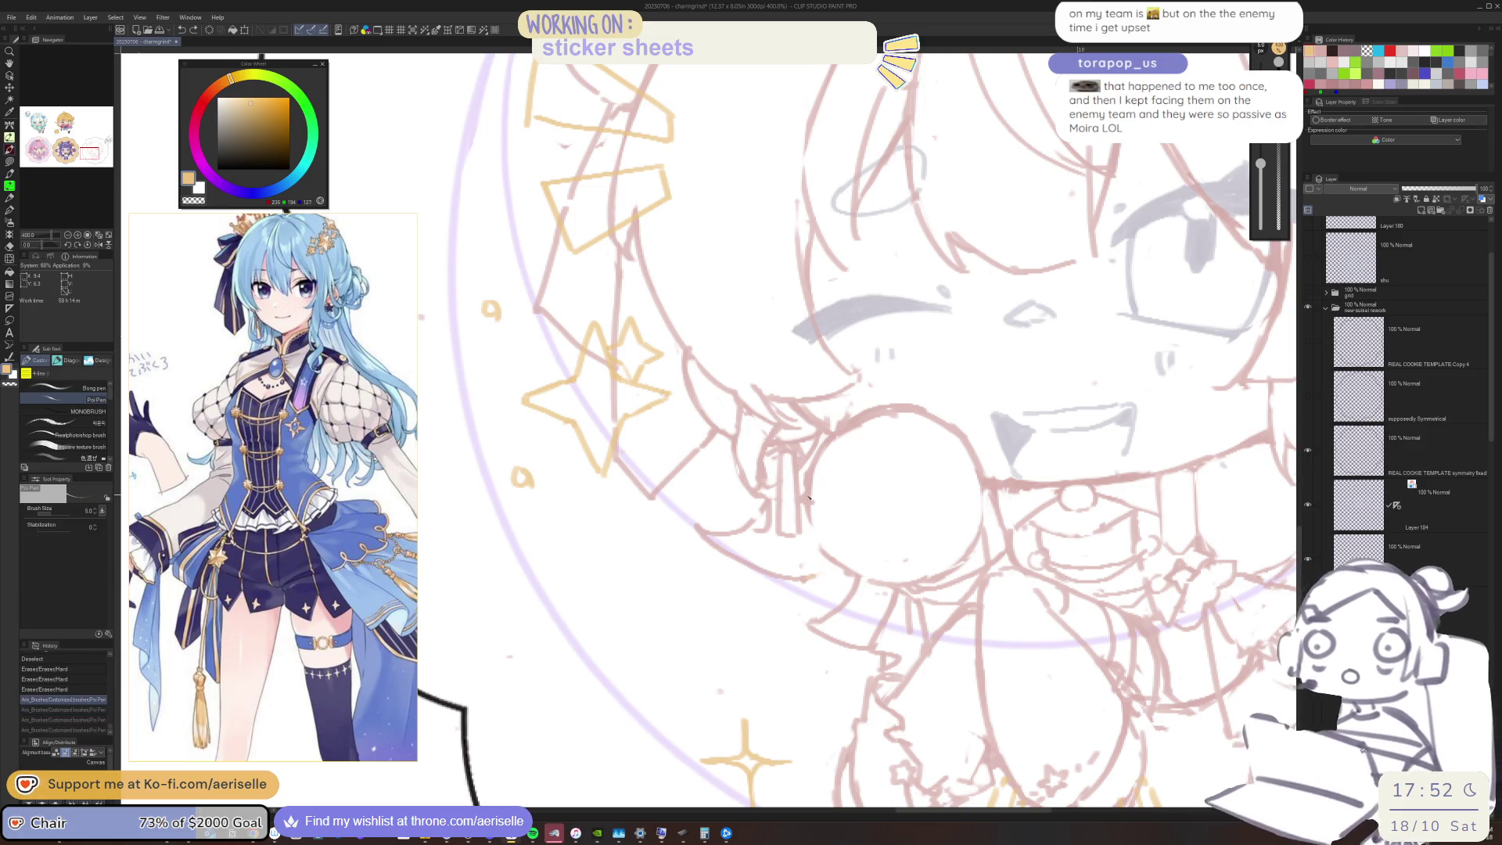
{"action": "left_click", "coordinate": [811, 575], "text": "alt"}
{"action": "mouse_move", "coordinate": [808, 578]}
{"action": "left_mouse_down"}
{"action": "mouse_move", "coordinate": [820, 573]}
{"action": "mouse_move", "coordinate": [821, 618]}
{"action": "mouse_move", "coordinate": [822, 594]}
{"action": "left_mouse_up"}
{"action": "key", "text": "ctrl+z"}
{"action": "key", "text": "h"}
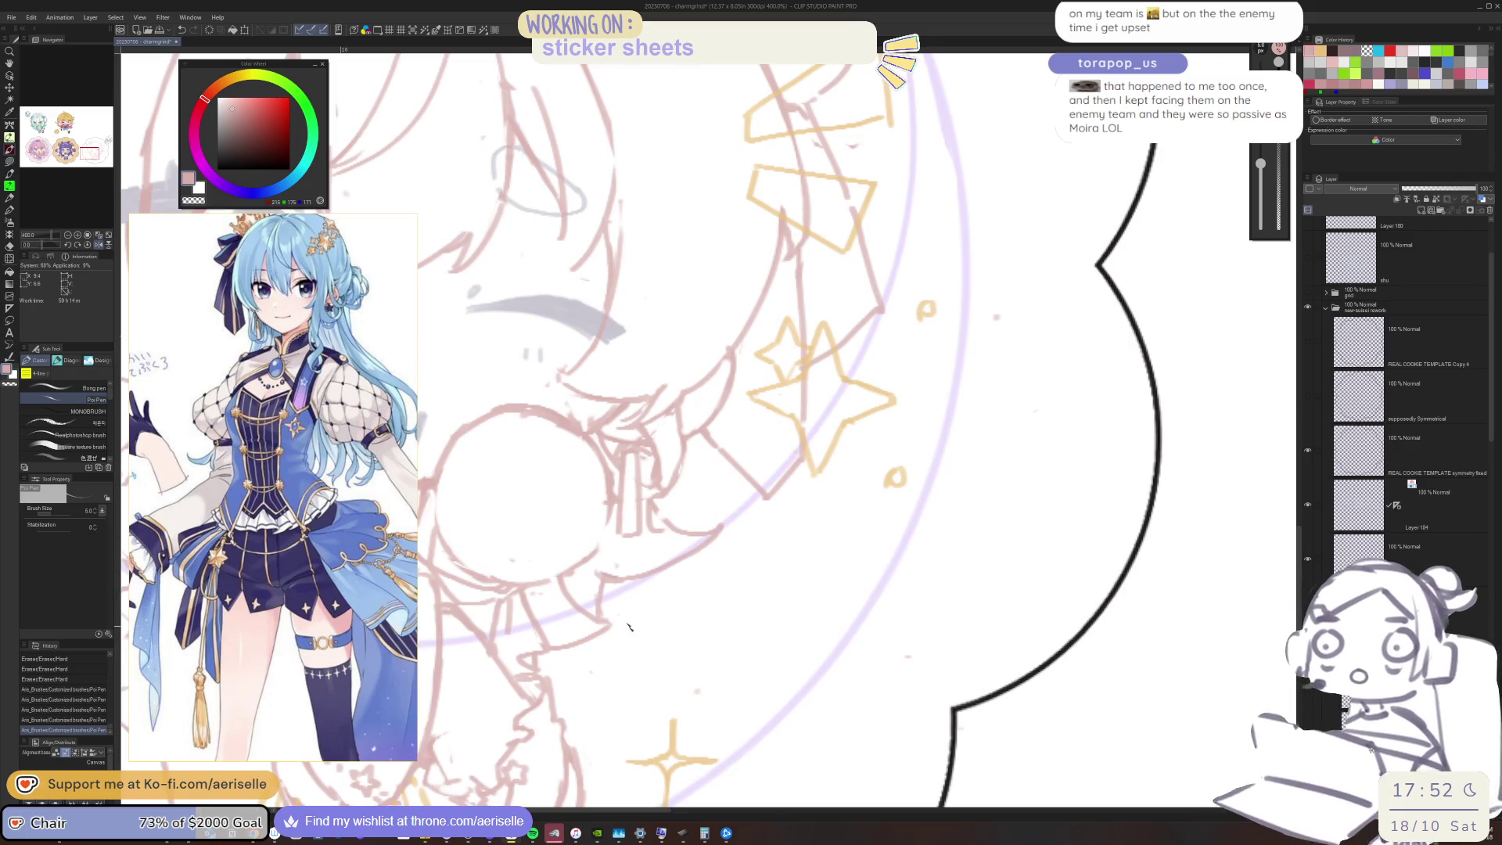
{"action": "left_click_drag", "start_coordinate": [550, 646], "coordinate": [628, 623]}
Erase the pink ticks and recenter the whole sticker in view
{"action": "key", "text": "e"}
{"action": "key", "text": "p"}
{"action": "scroll", "coordinate": [626, 624], "scroll_direction": "down", "scroll_amount": 5}
{"action": "left_click_drag", "start_coordinate": [900, 552], "coordinate": [817, 560]}
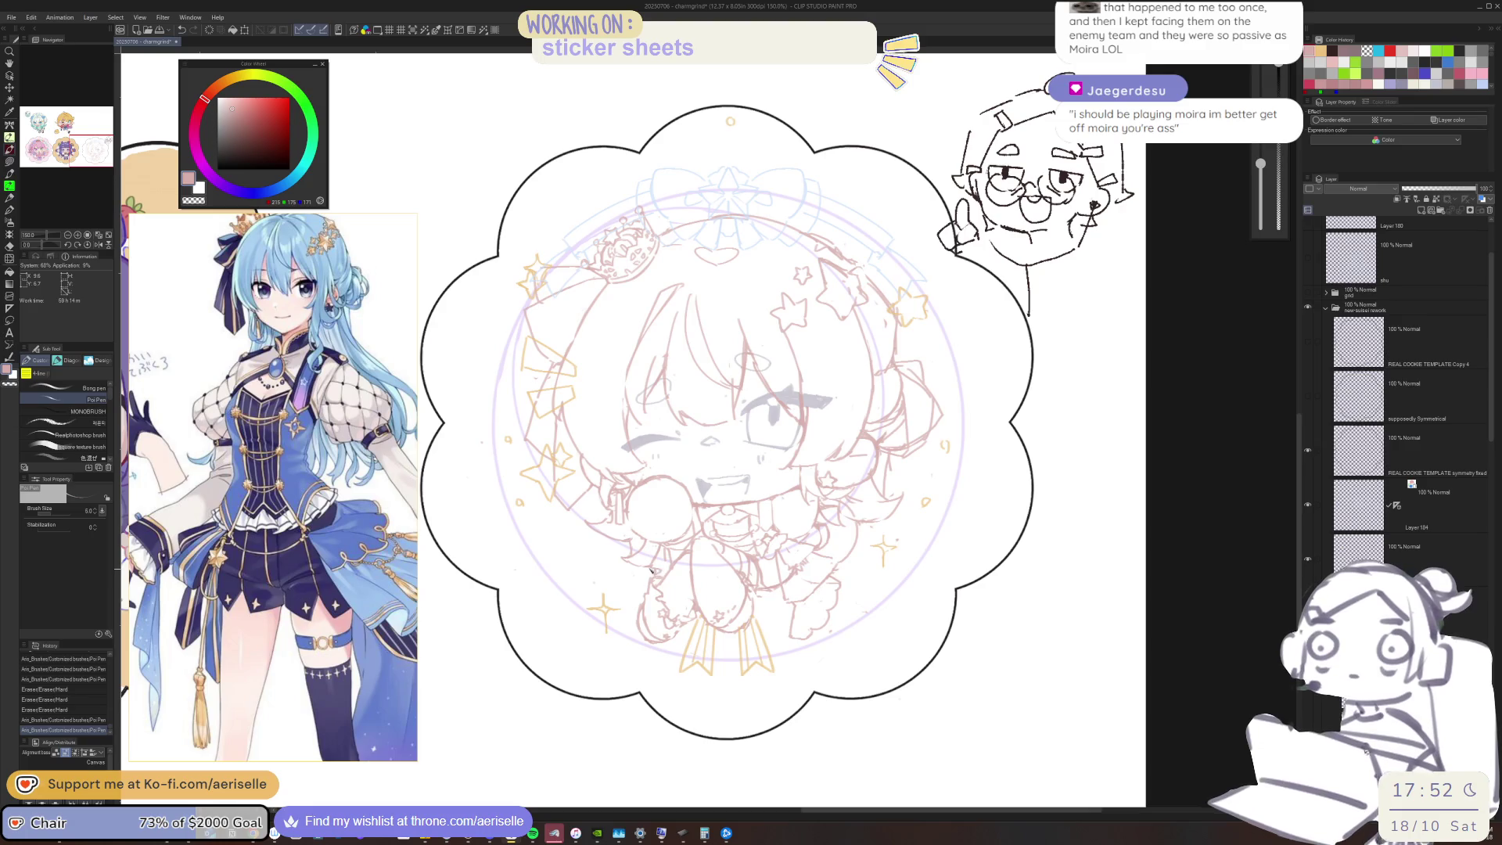
Erase stray lines on the hair beside the face and redraw short pen strokes there
{"action": "scroll", "coordinate": [607, 508], "scroll_direction": "up", "scroll_amount": 5}
{"action": "key", "text": "e"}
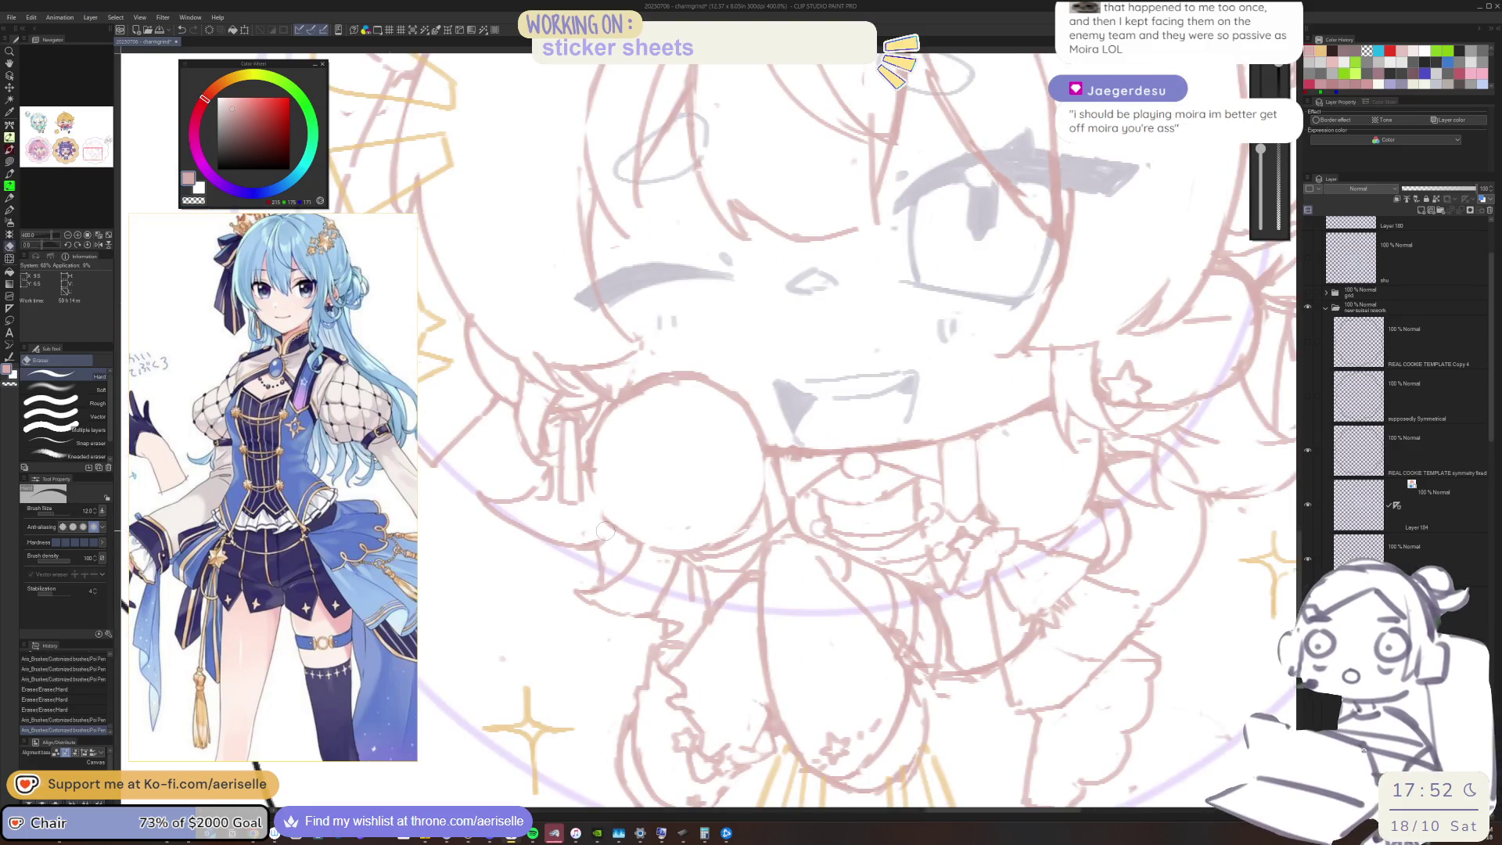
{"action": "key", "text": "p"}
{"action": "key", "text": "h"}
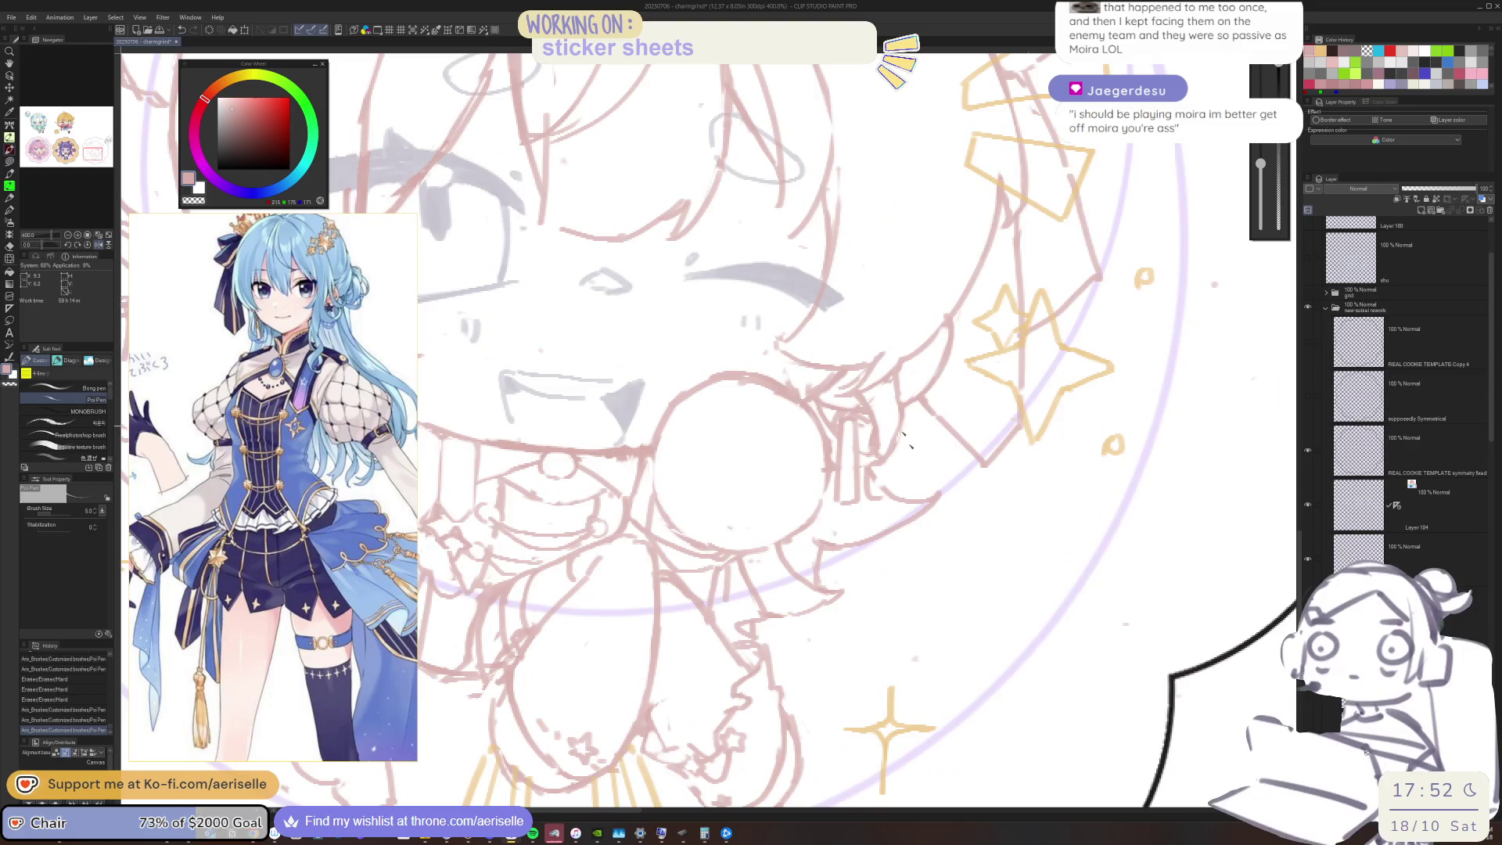
{"action": "key", "text": "e"}
{"action": "mouse_move", "coordinate": [871, 485]}
{"action": "left_mouse_down"}
{"action": "mouse_move", "coordinate": [868, 468]}
{"action": "mouse_move", "coordinate": [872, 485]}
{"action": "left_mouse_up"}
{"action": "key", "text": "p"}
{"action": "key", "text": "e"}
{"action": "key", "text": "p"}
{"action": "mouse_move", "coordinate": [870, 489]}
{"action": "left_mouse_down"}
{"action": "mouse_move", "coordinate": [868, 476]}
{"action": "mouse_move", "coordinate": [890, 489]}
{"action": "left_mouse_up"}
{"action": "key", "text": "ctrl+z"}
{"action": "key", "text": "ctrl+y"}
Erase a stroke beside the chibi's cheek, set brush size to 7, and zoom out fully
{"action": "scroll", "coordinate": [870, 488], "scroll_direction": "down", "scroll_amount": 3}
{"action": "left_click_drag", "start_coordinate": [1054, 470], "coordinate": [929, 496]}
{"action": "scroll", "coordinate": [929, 496], "scroll_direction": "up", "scroll_amount": 1}
{"action": "scroll", "coordinate": [876, 502], "scroll_direction": "up", "scroll_amount": 2}
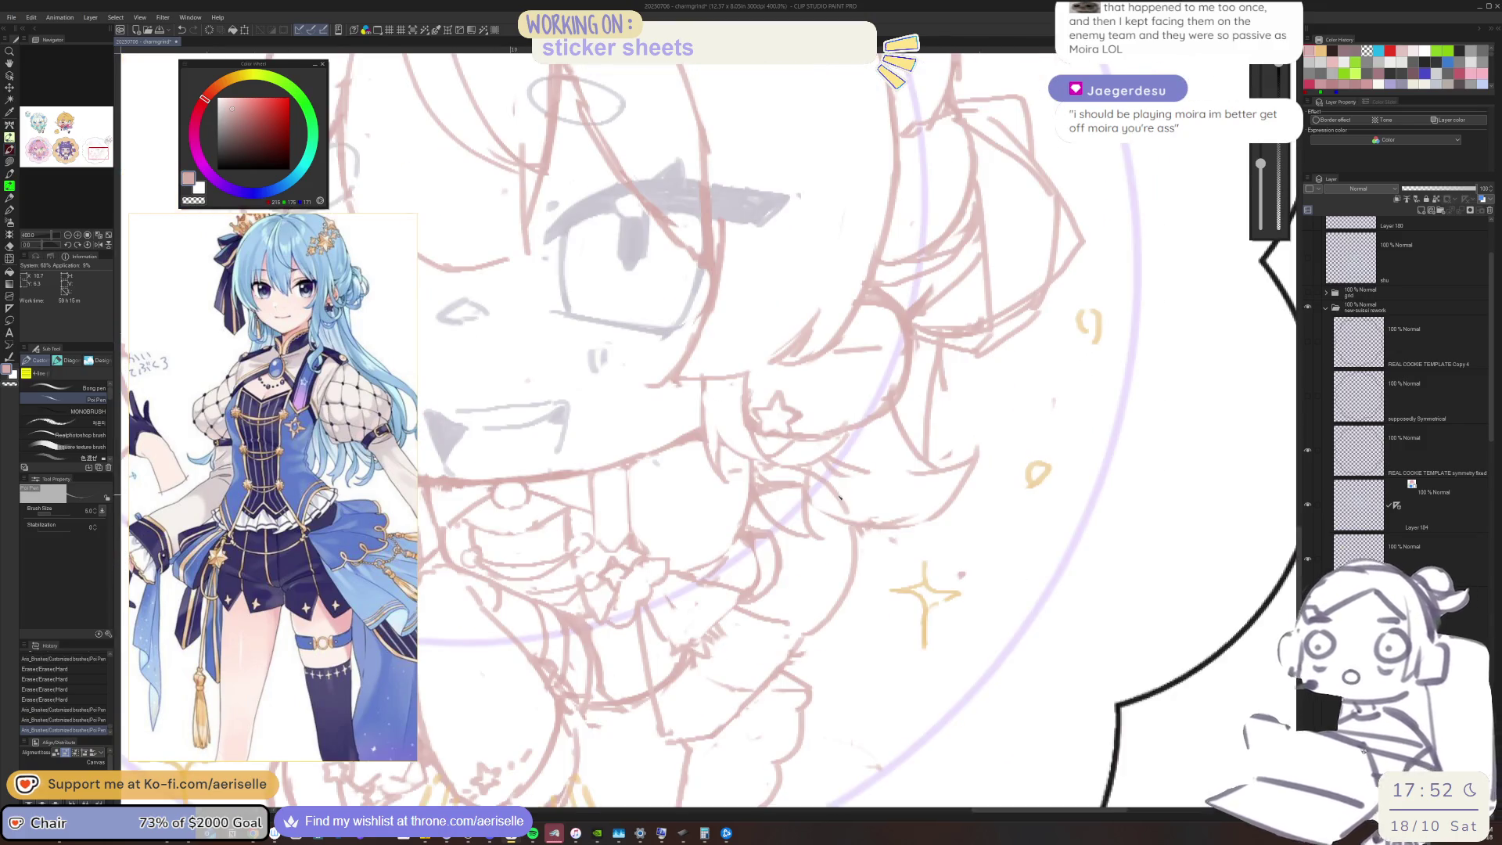
{"action": "key", "text": "e"}
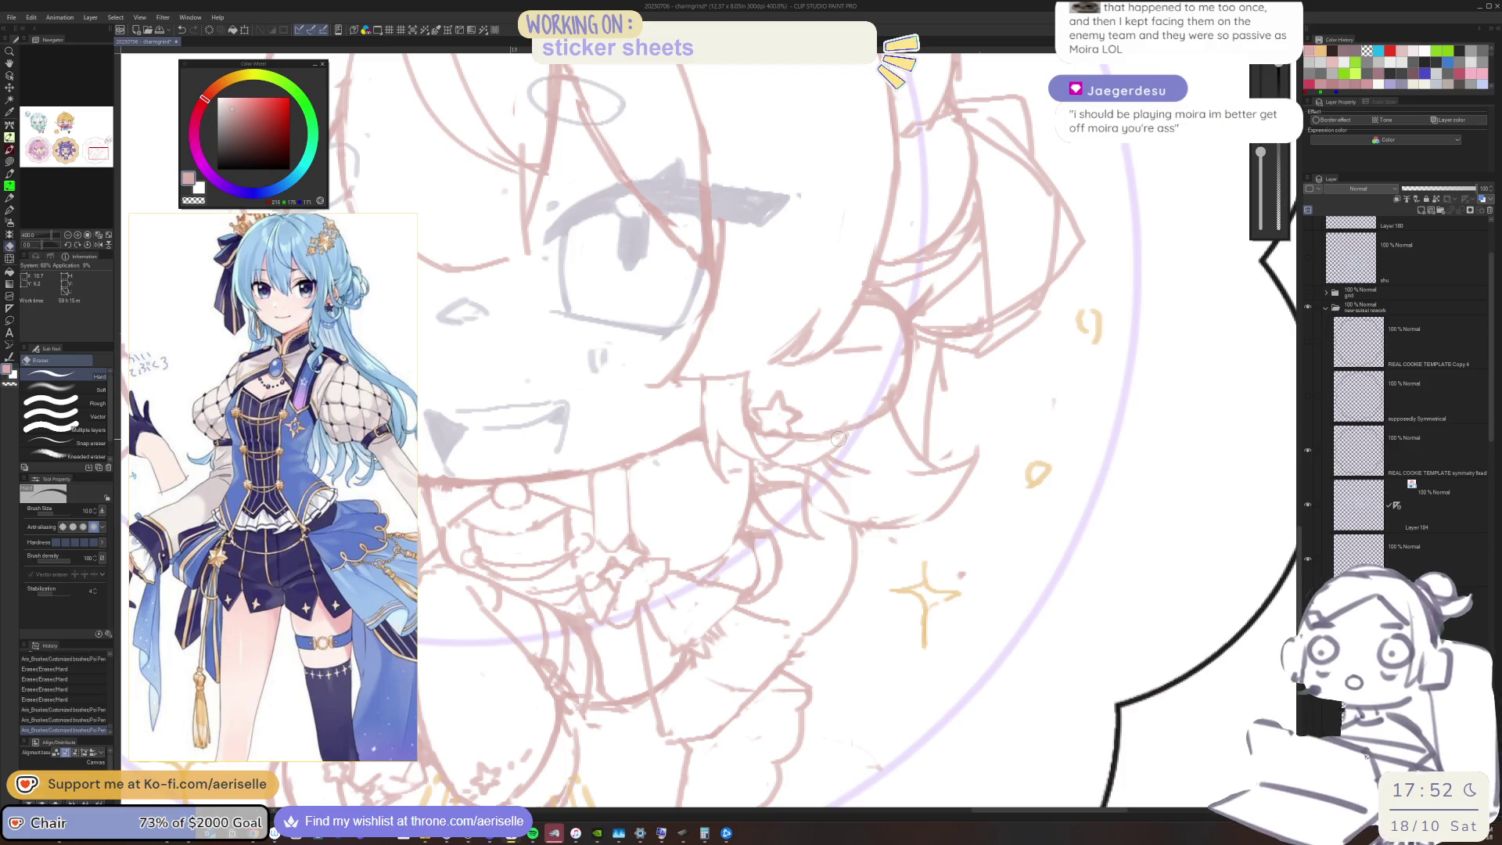
{"action": "mouse_move", "coordinate": [868, 513]}
{"action": "left_mouse_down"}
{"action": "mouse_move", "coordinate": [904, 515]}
{"action": "mouse_move", "coordinate": [916, 496]}
{"action": "left_mouse_up"}
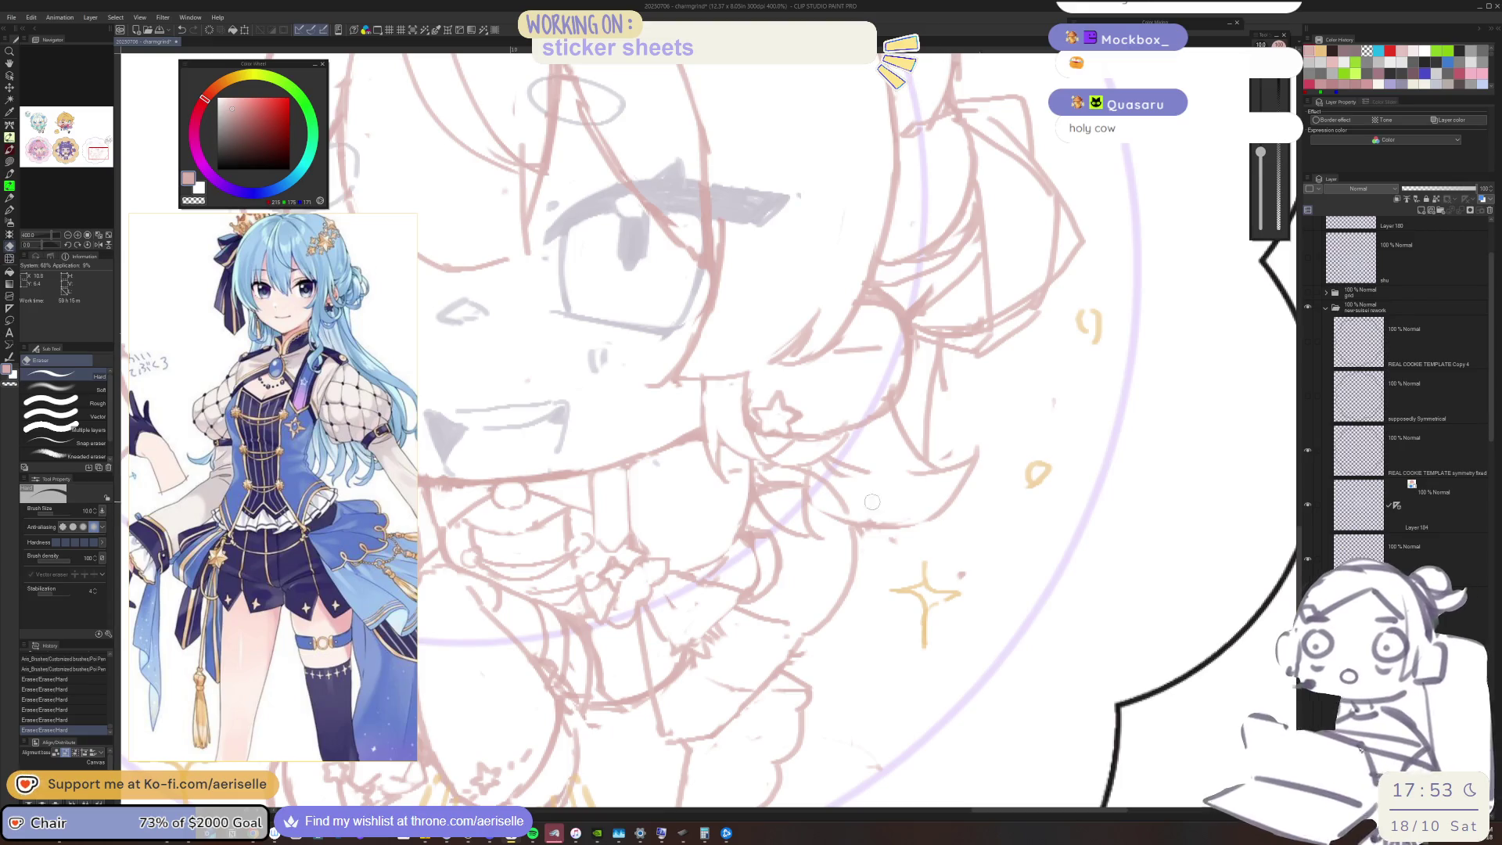
{"action": "mouse_move", "coordinate": [859, 513]}
{"action": "left_mouse_down"}
{"action": "mouse_move", "coordinate": [882, 523]}
{"action": "mouse_move", "coordinate": [857, 515]}
{"action": "left_mouse_up"}
{"action": "key", "text": "ctrl+z"}
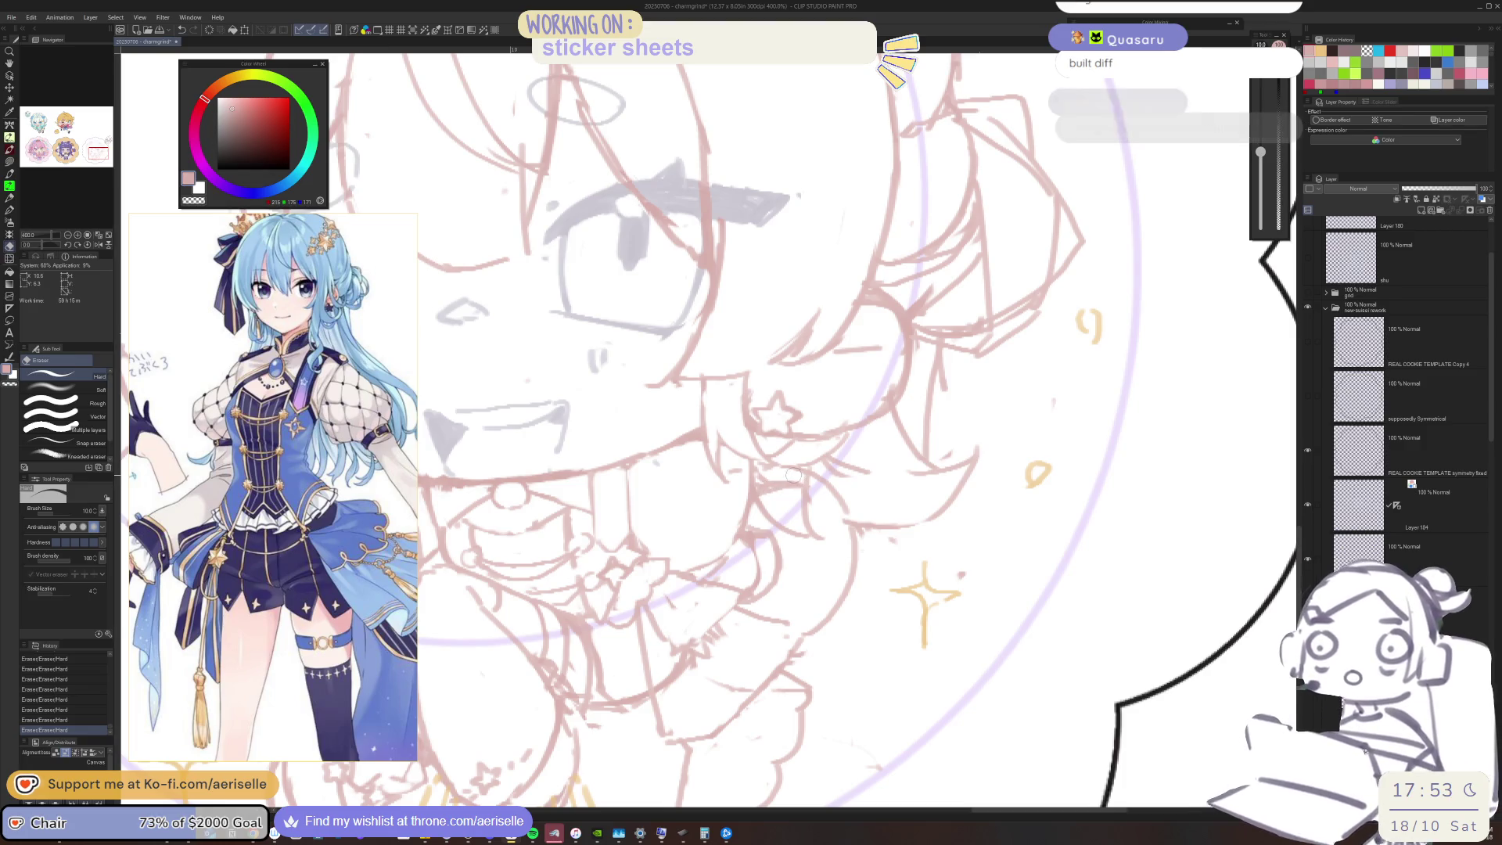
{"action": "key", "text": "bracketleft"}
{"action": "key", "text": "bracketleft"}
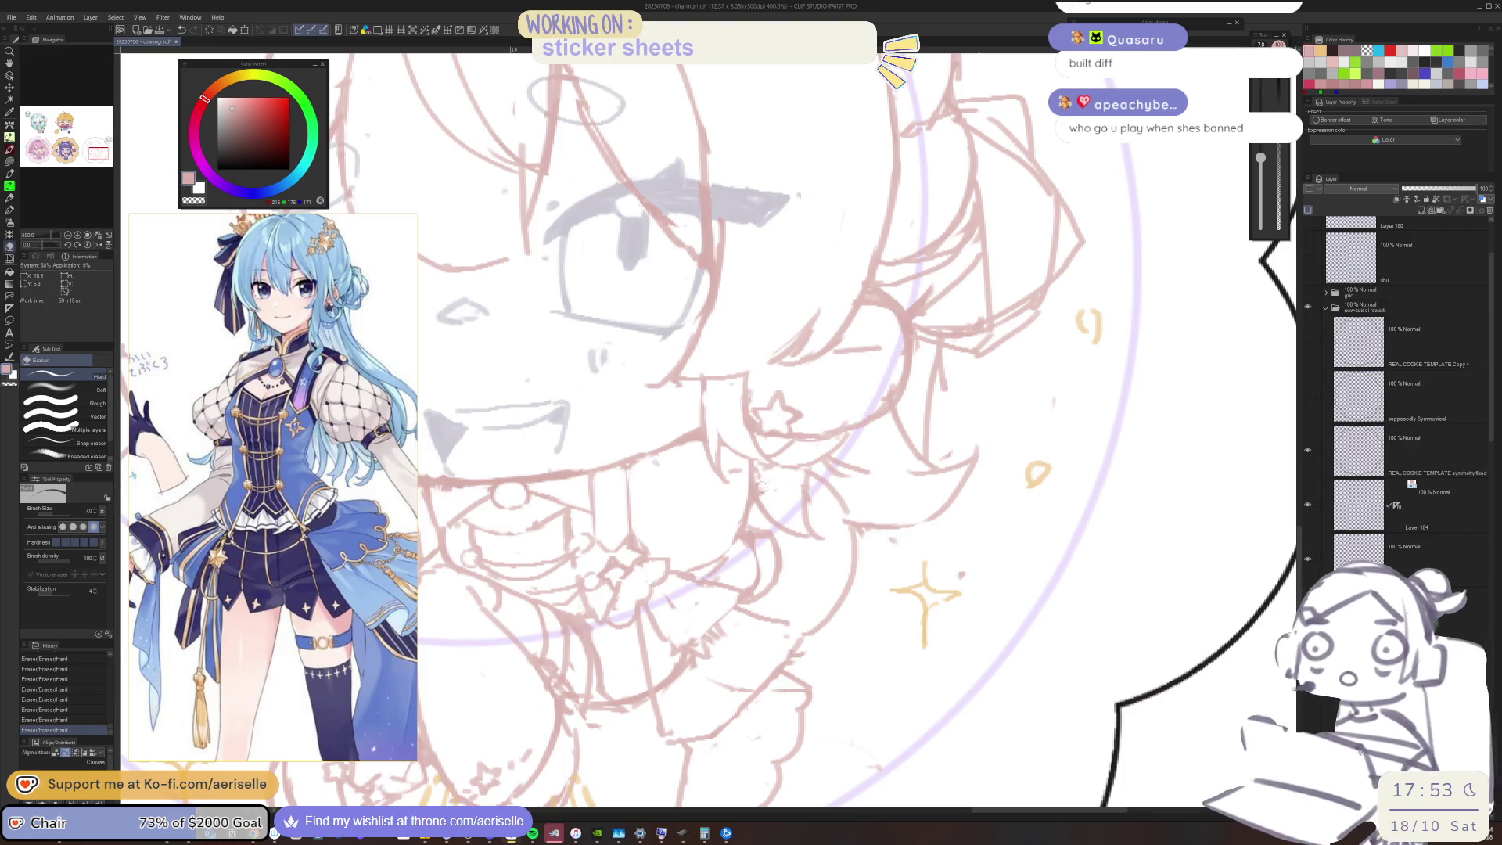
{"action": "key", "text": "ctrl+0"}
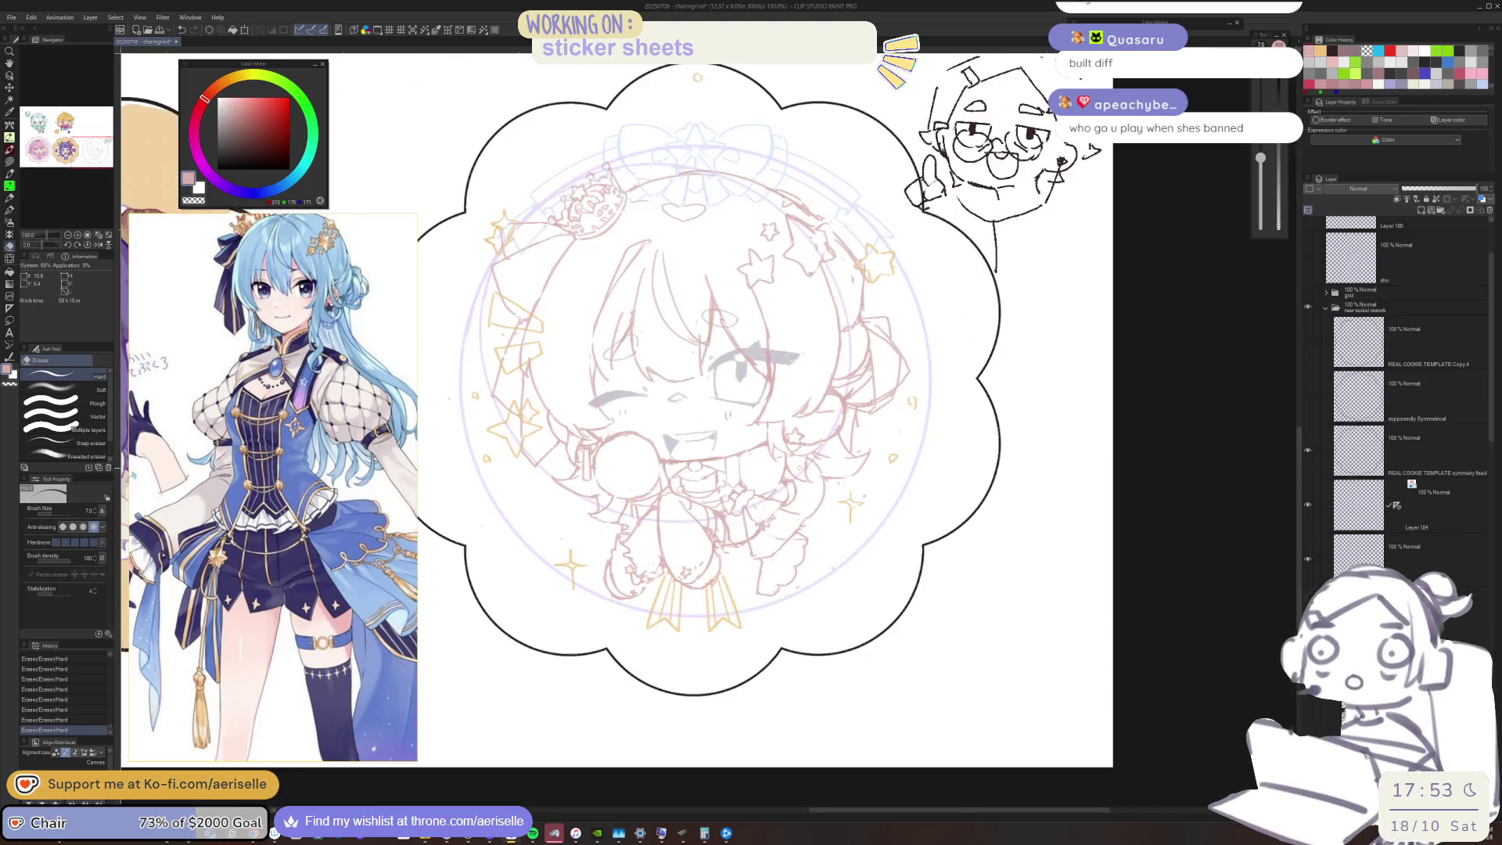
{"action": "scroll", "coordinate": [824, 470], "scroll_direction": "up", "scroll_amount": 1}
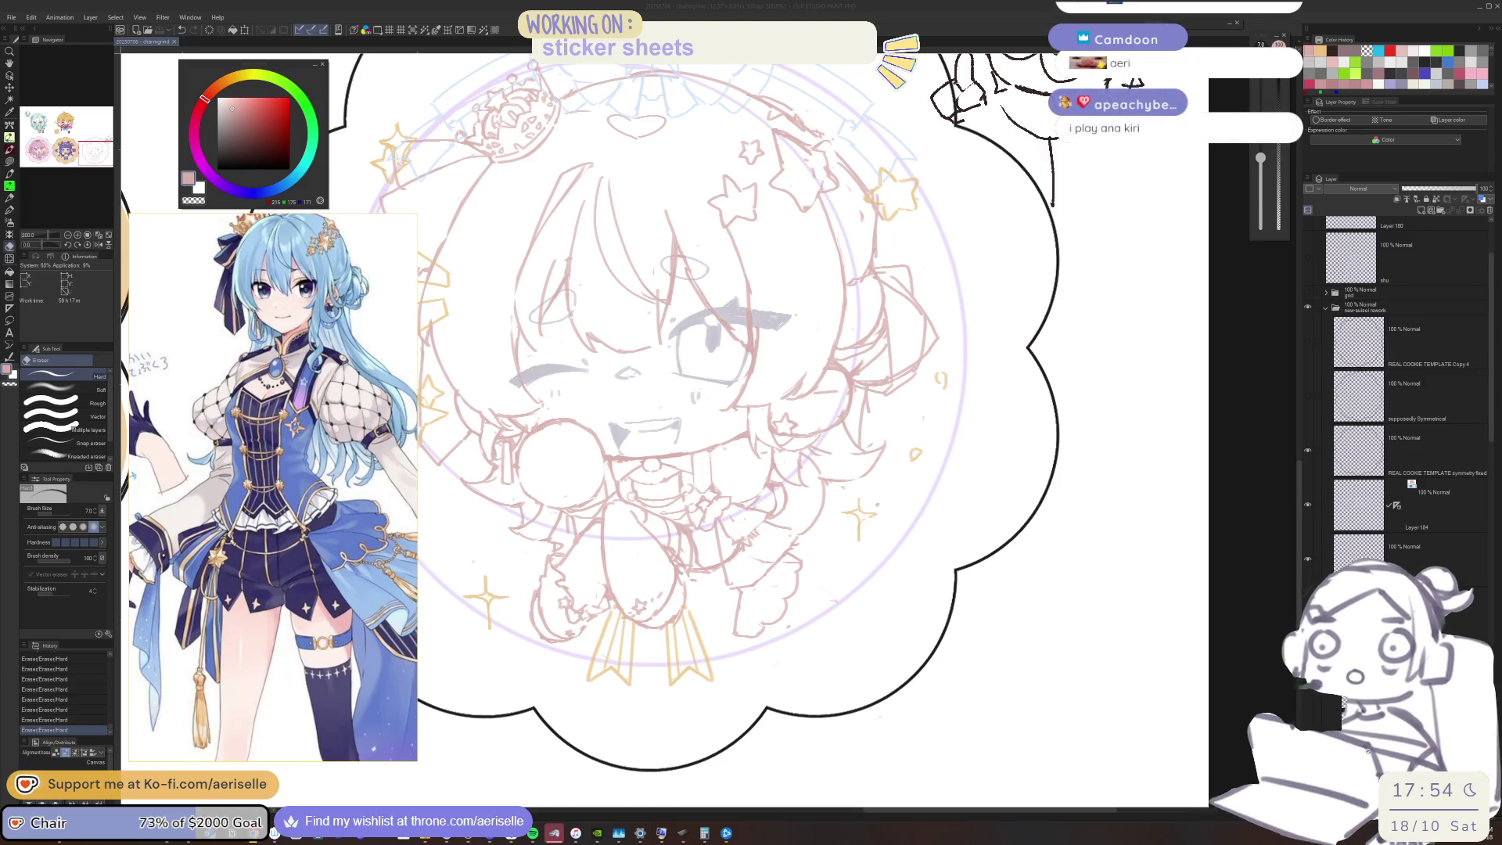
Hide the overlapping layer to show the alternate chibi sketch, flip the view, and select another sketch layer
{"action": "scroll", "coordinate": [1250, 411], "scroll_direction": "down", "scroll_amount": 2}
{"action": "left_click_drag", "start_coordinate": [1265, 458], "coordinate": [1189, 494]}
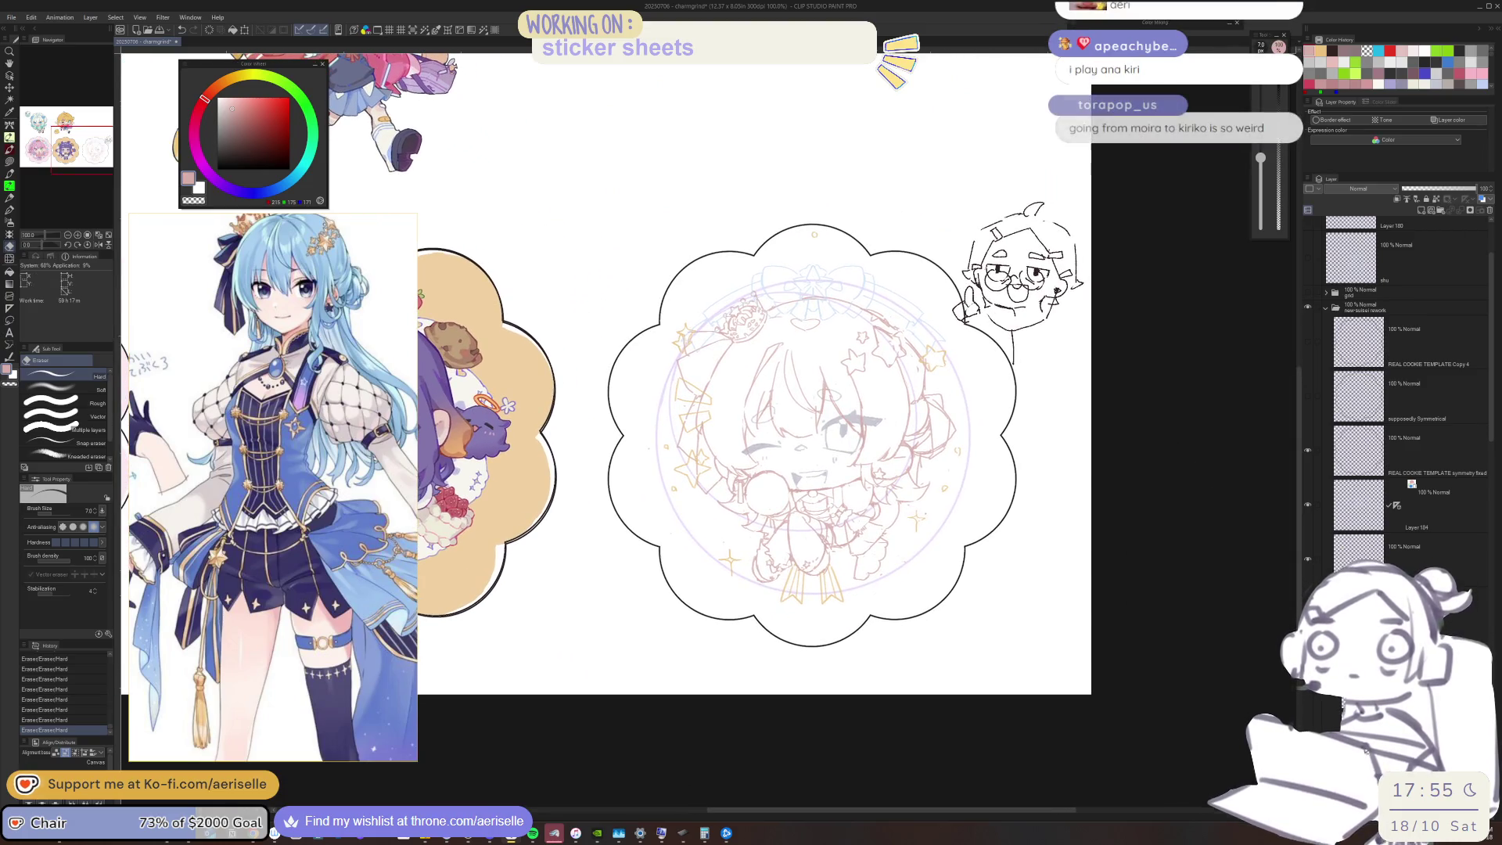
{"action": "scroll", "coordinate": [921, 376], "scroll_direction": "up", "scroll_amount": 1}
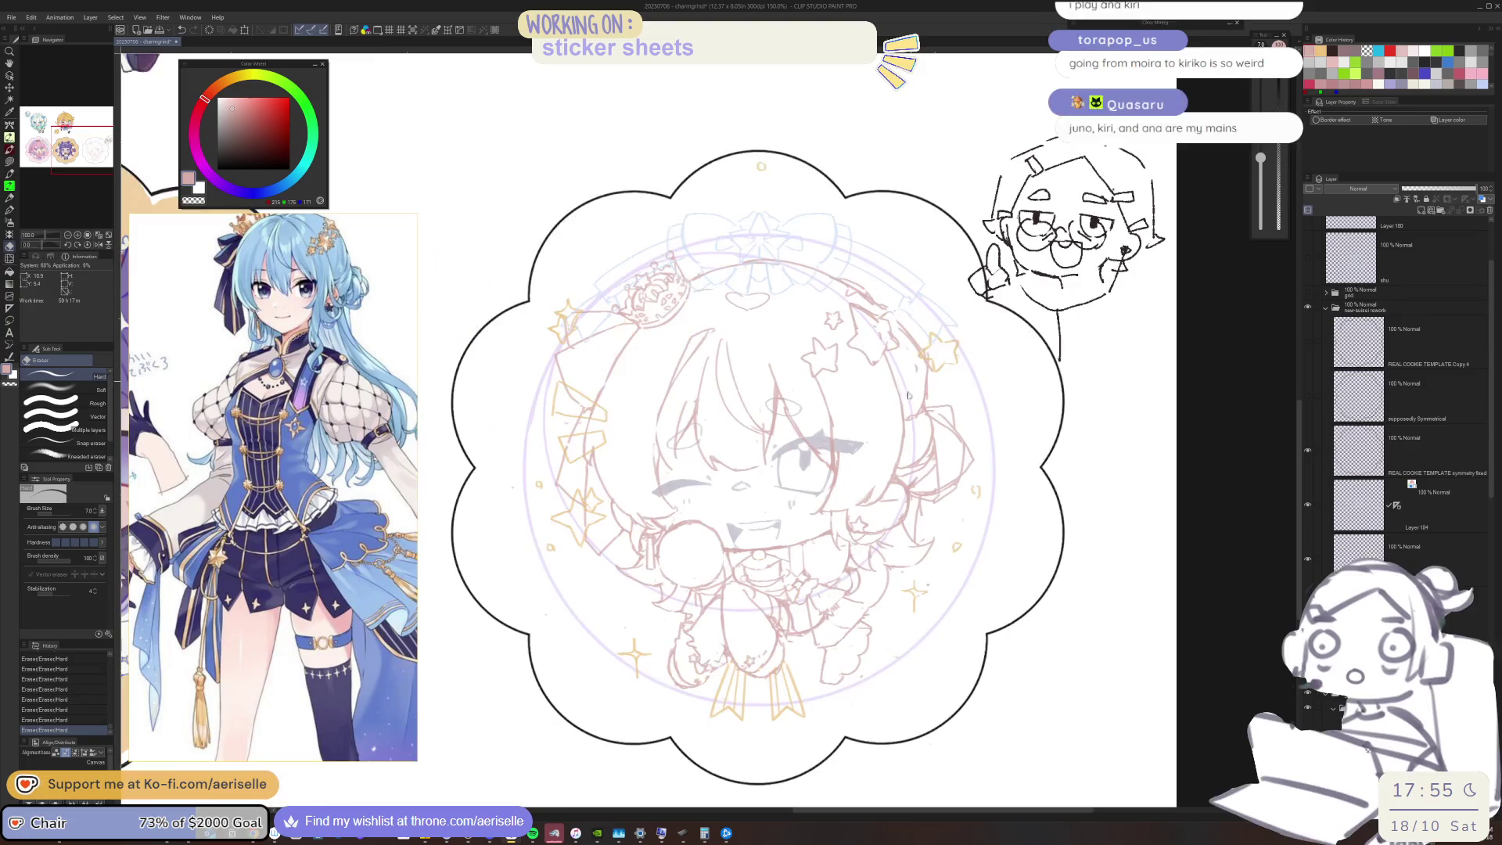
{"action": "left_click", "coordinate": [1307, 692]}
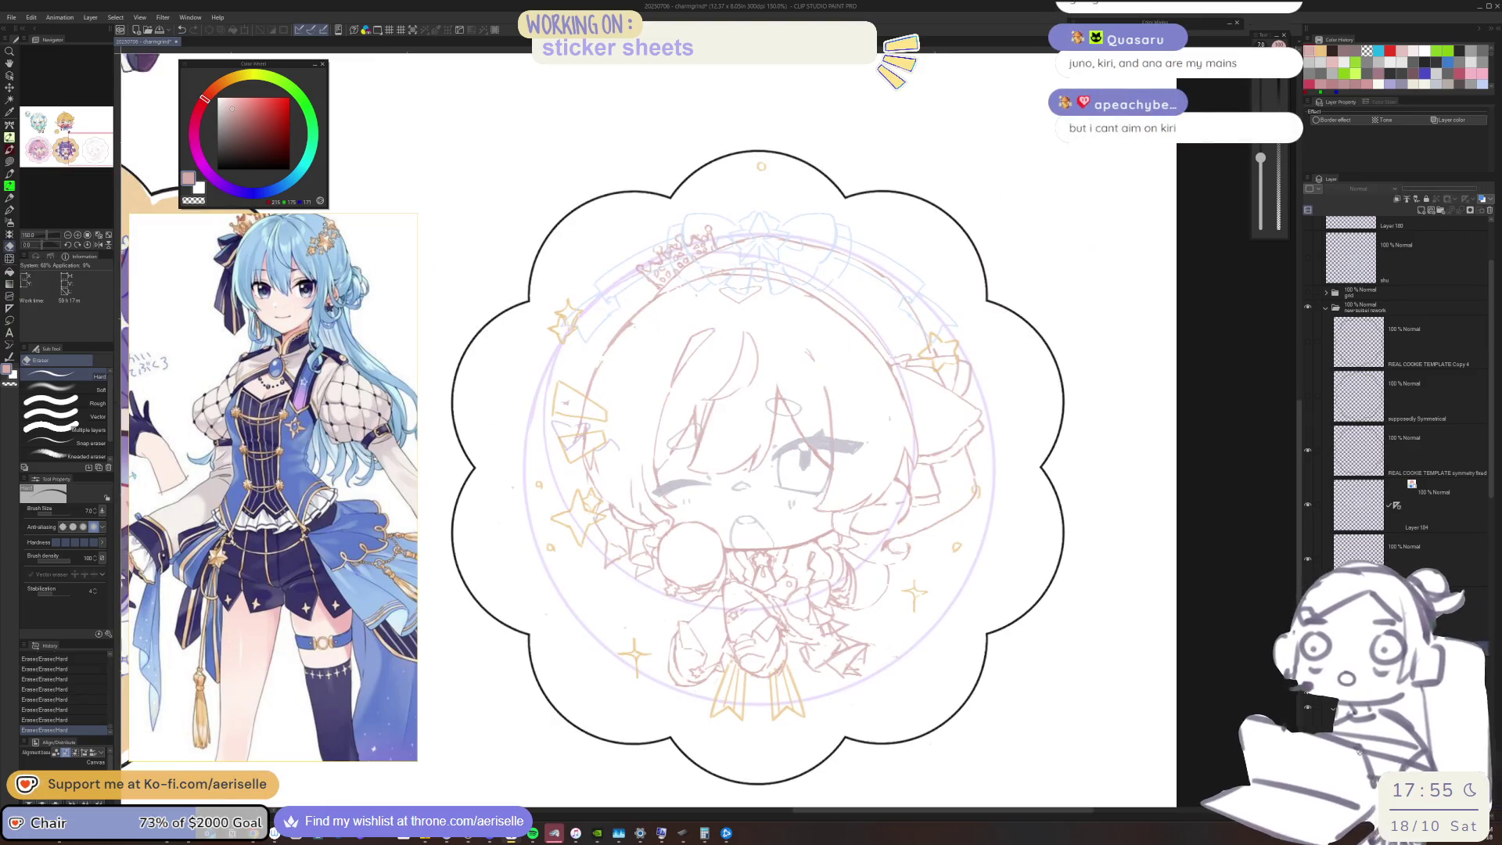
{"action": "key", "text": "h"}
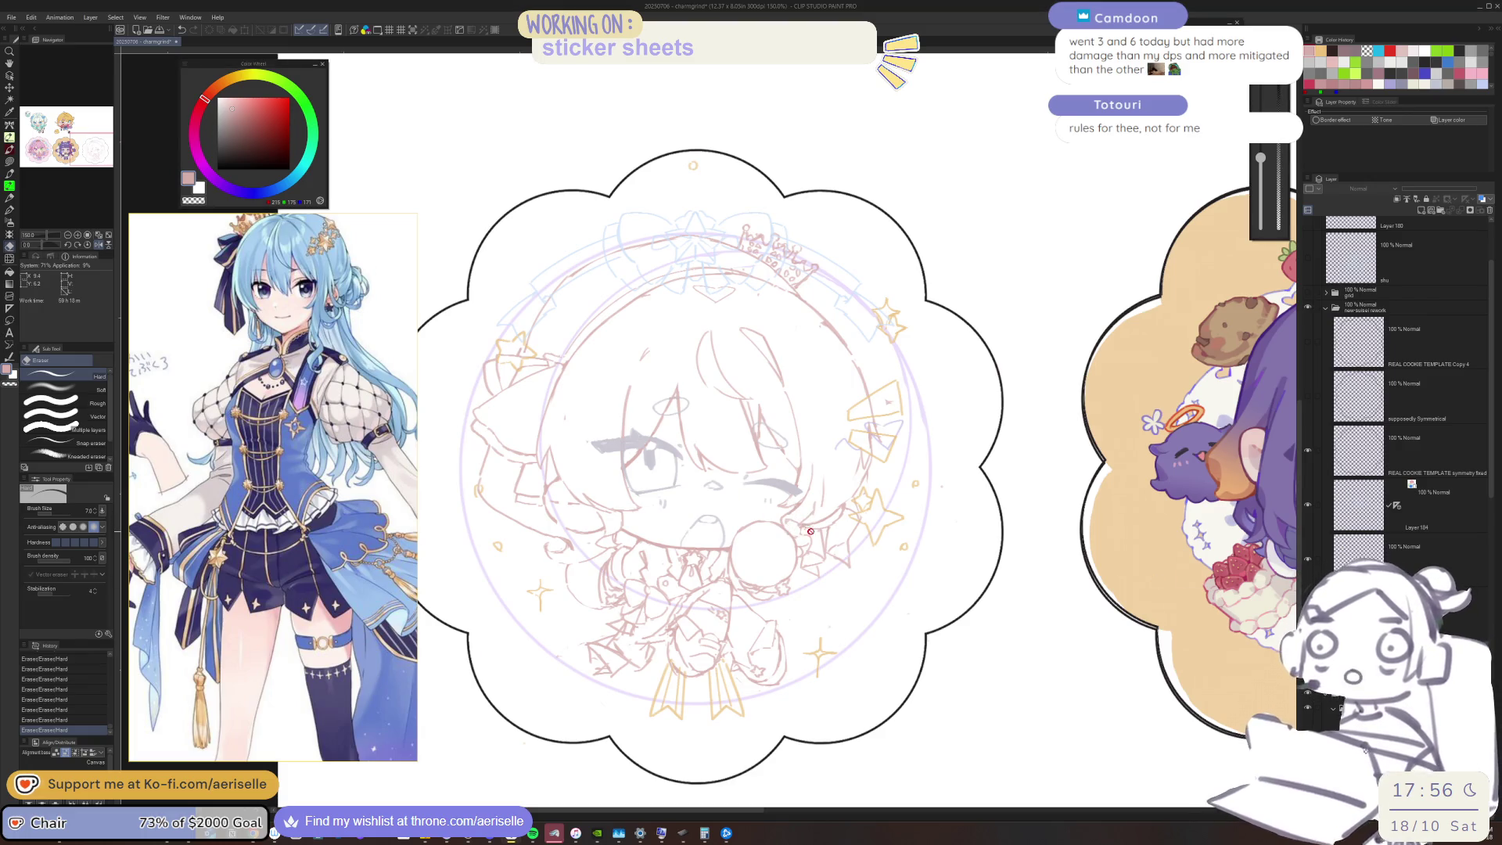
{"action": "scroll", "coordinate": [790, 528], "scroll_direction": "up", "scroll_amount": 6}
{"action": "left_click", "coordinate": [827, 483], "text": "ctrl"}
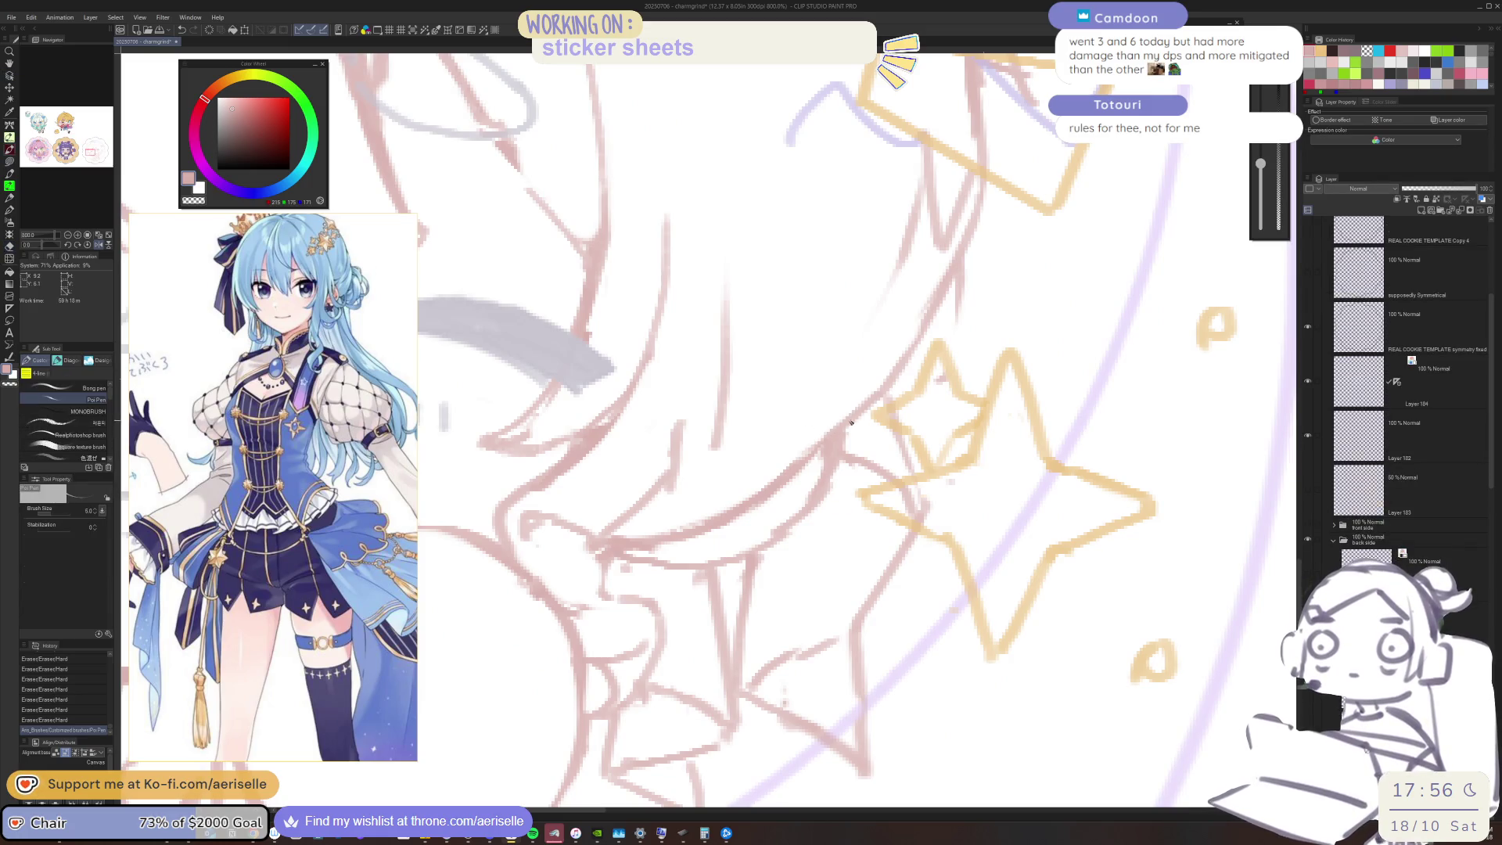
Erase a stray line across the chibi's face, then switch over to OBS Studio
{"action": "scroll", "coordinate": [787, 488], "scroll_direction": "down", "scroll_amount": 5}
{"action": "scroll", "coordinate": [786, 488], "scroll_direction": "up", "scroll_amount": 1}
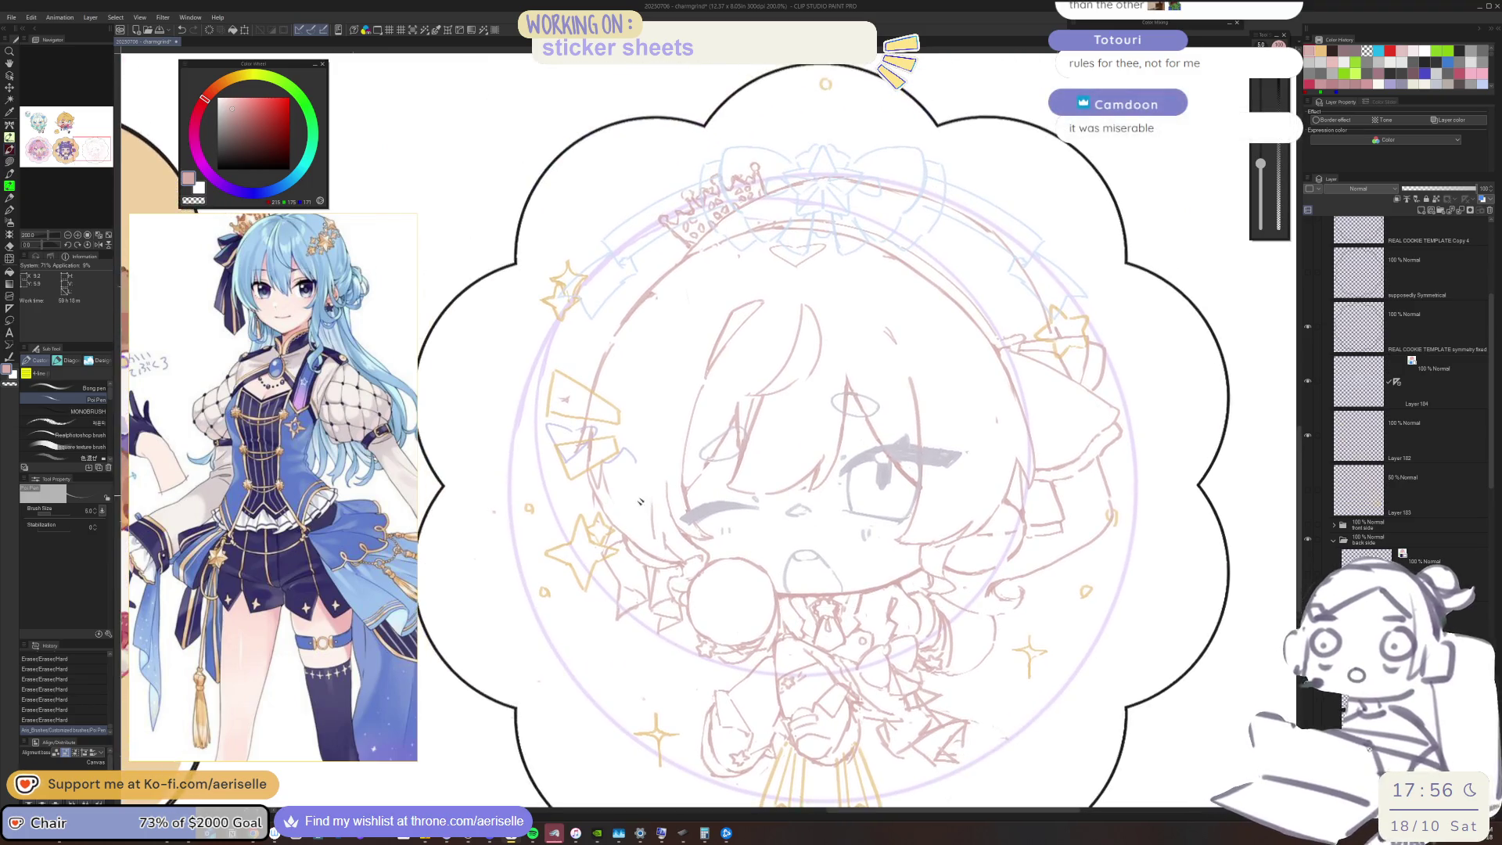
{"action": "scroll", "coordinate": [661, 528], "scroll_direction": "up", "scroll_amount": 2}
{"action": "key", "text": "ctrl+shift"}
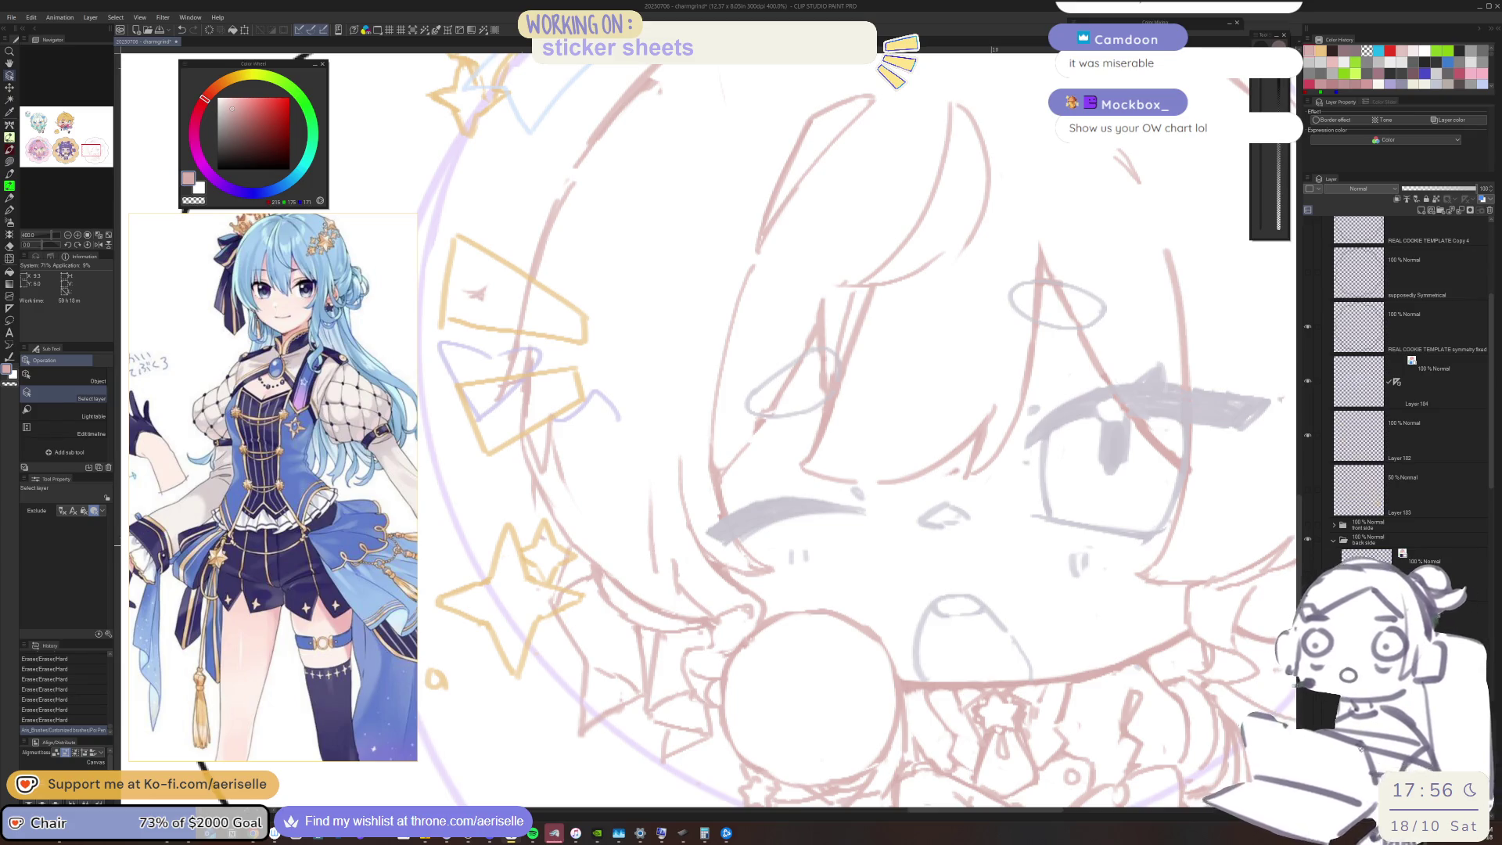
{"action": "key", "text": "e"}
{"action": "left_click_drag", "start_coordinate": [654, 495], "coordinate": [692, 599]}
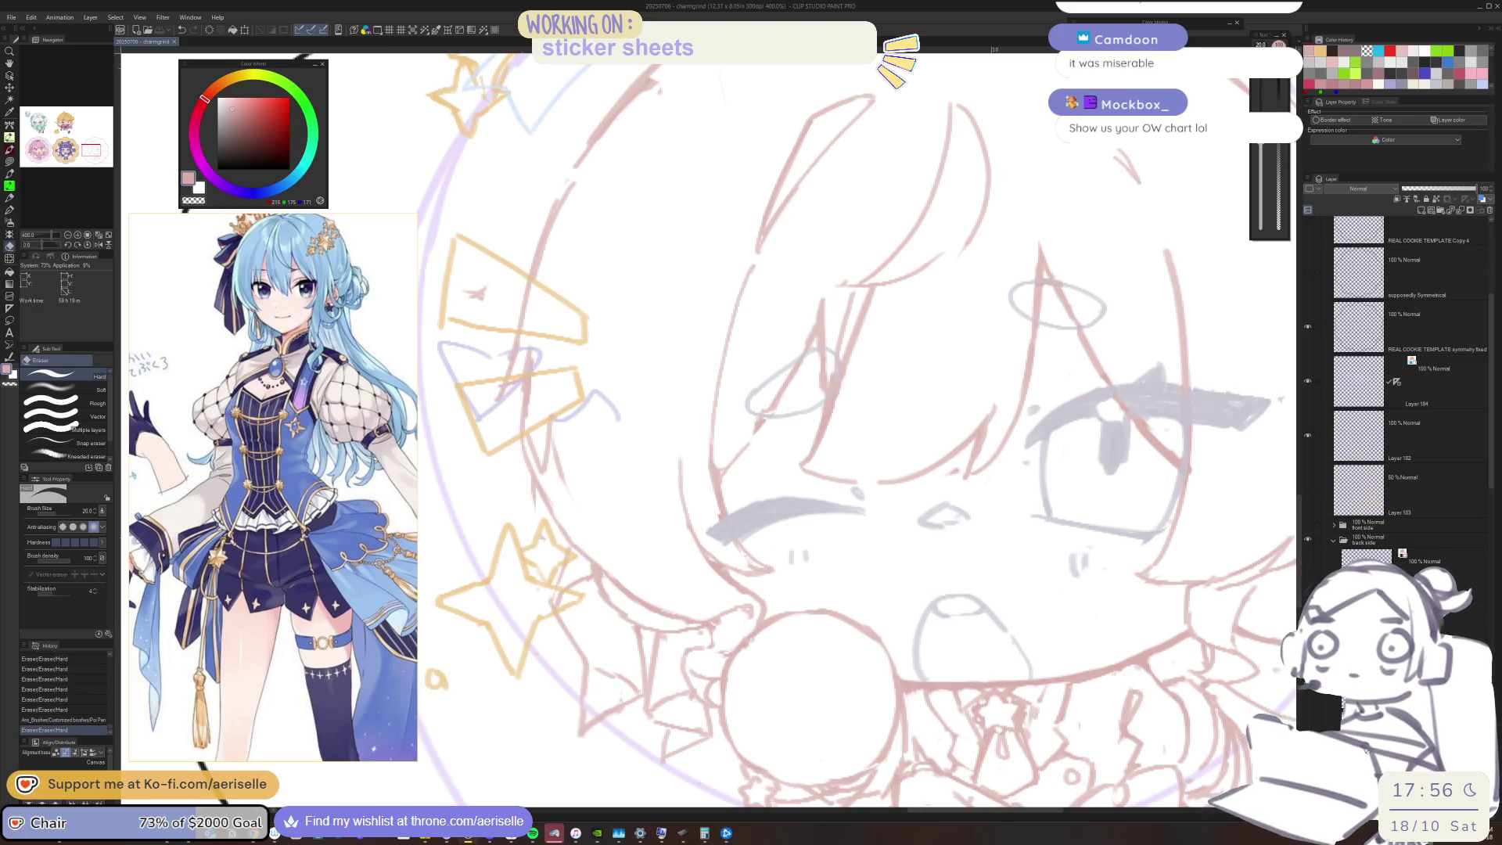
{"action": "key", "text": "alt+Tab"}
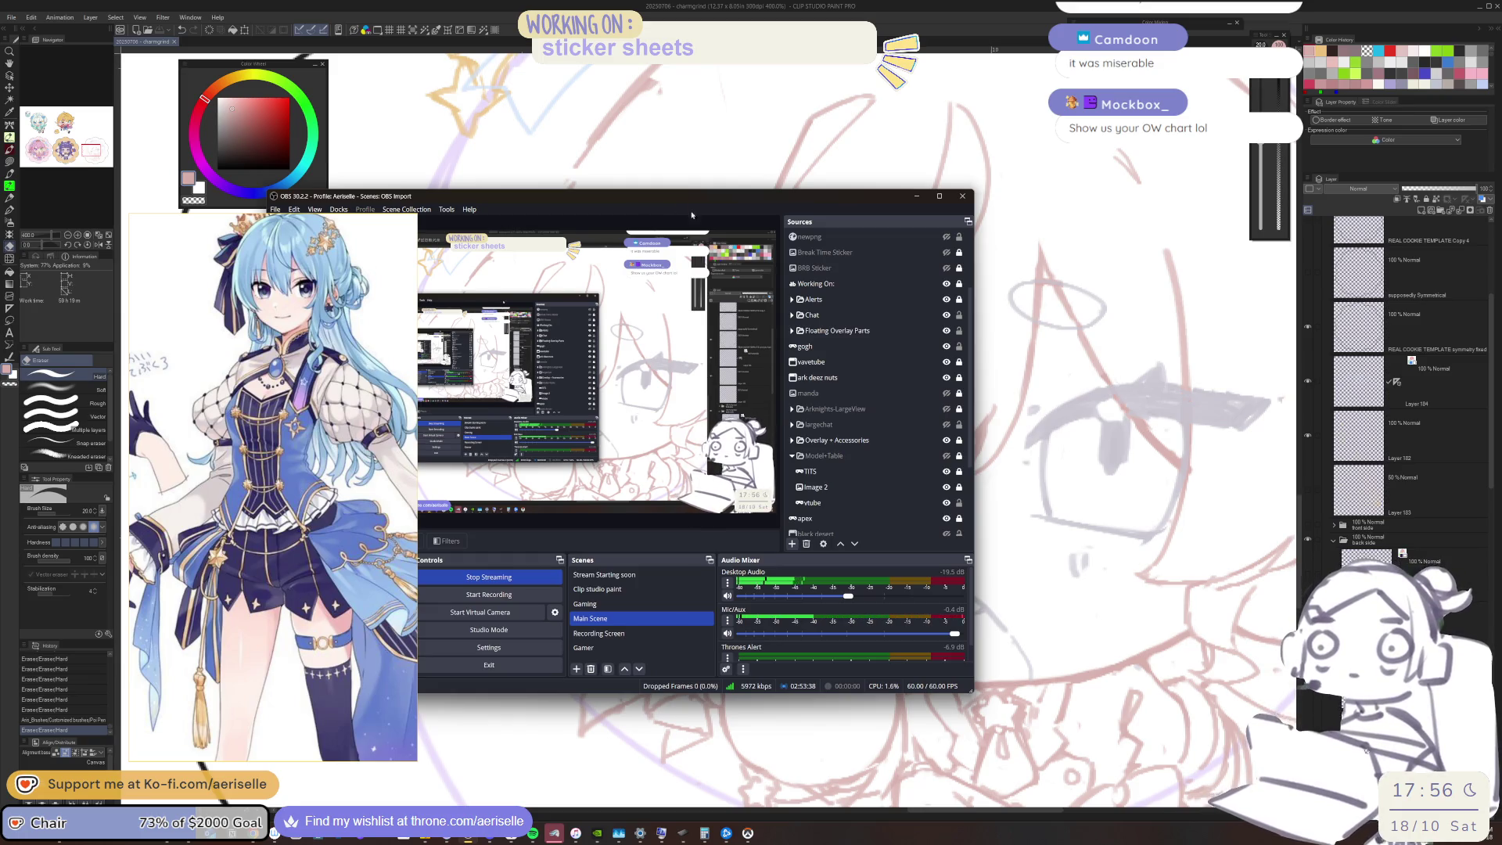
Point the apex source at the Overwatch game window and toggle its visibility off and on
{"action": "left_click_drag", "start_coordinate": [726, 200], "coordinate": [819, 219]}
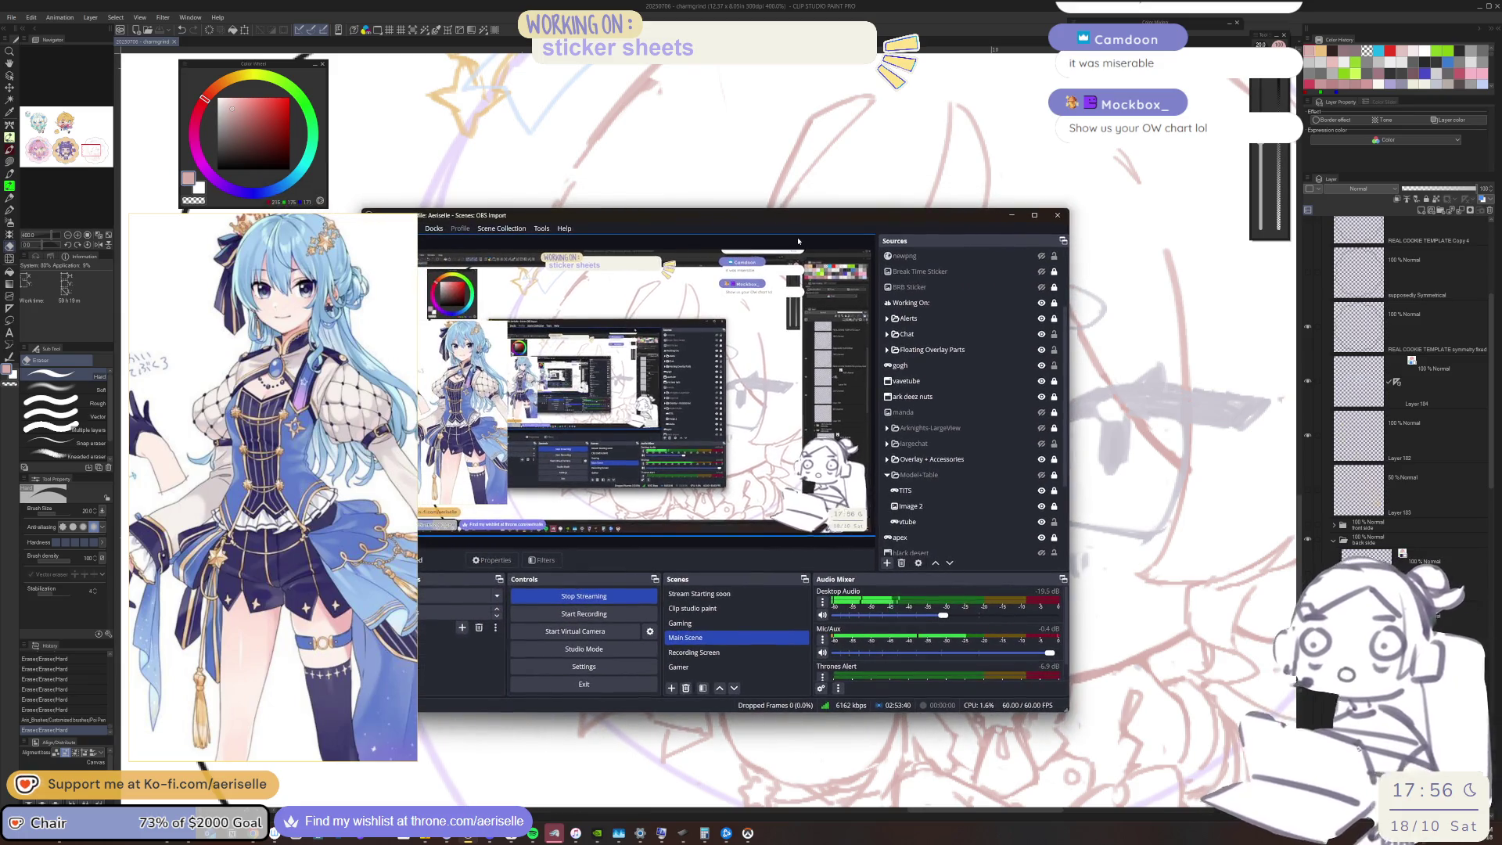
{"action": "left_click_drag", "start_coordinate": [235, 469], "coordinate": [177, 470]}
{"action": "scroll", "coordinate": [934, 469], "scroll_direction": "down", "scroll_amount": 3}
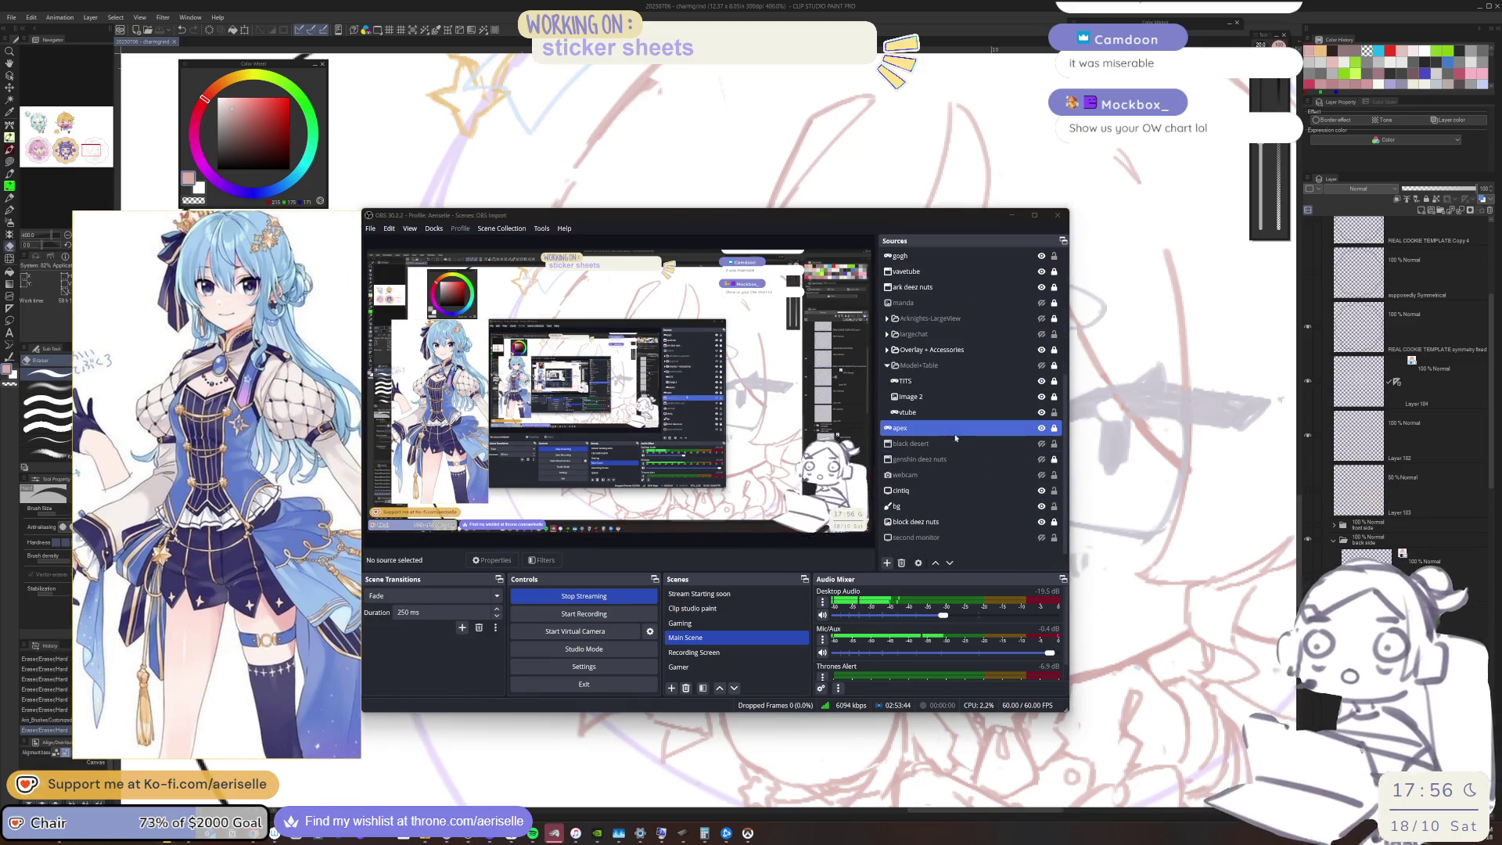
{"action": "double_click", "coordinate": [959, 433]}
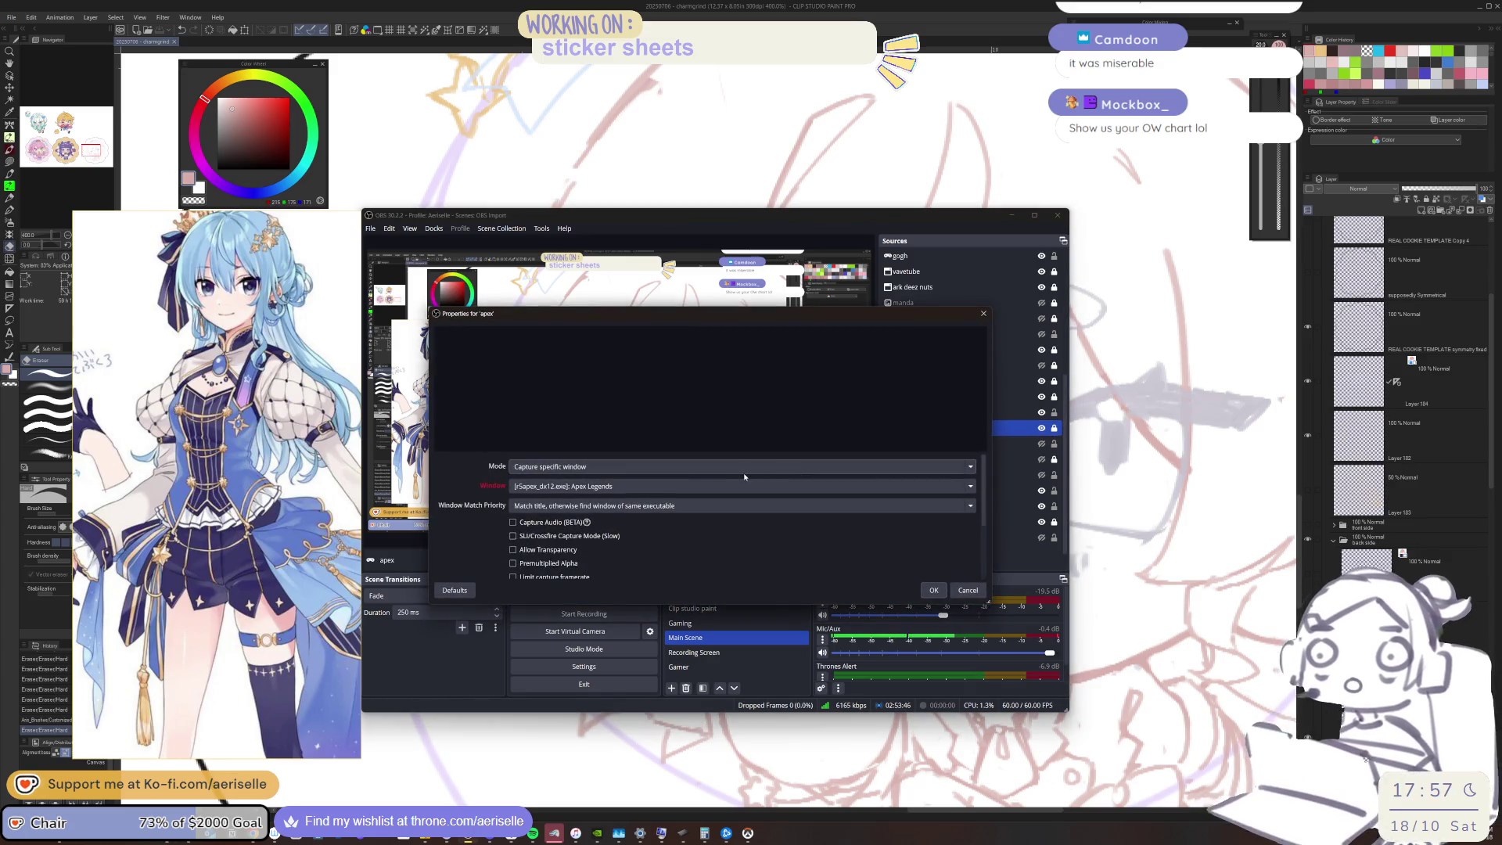
{"action": "left_click", "coordinate": [712, 490]}
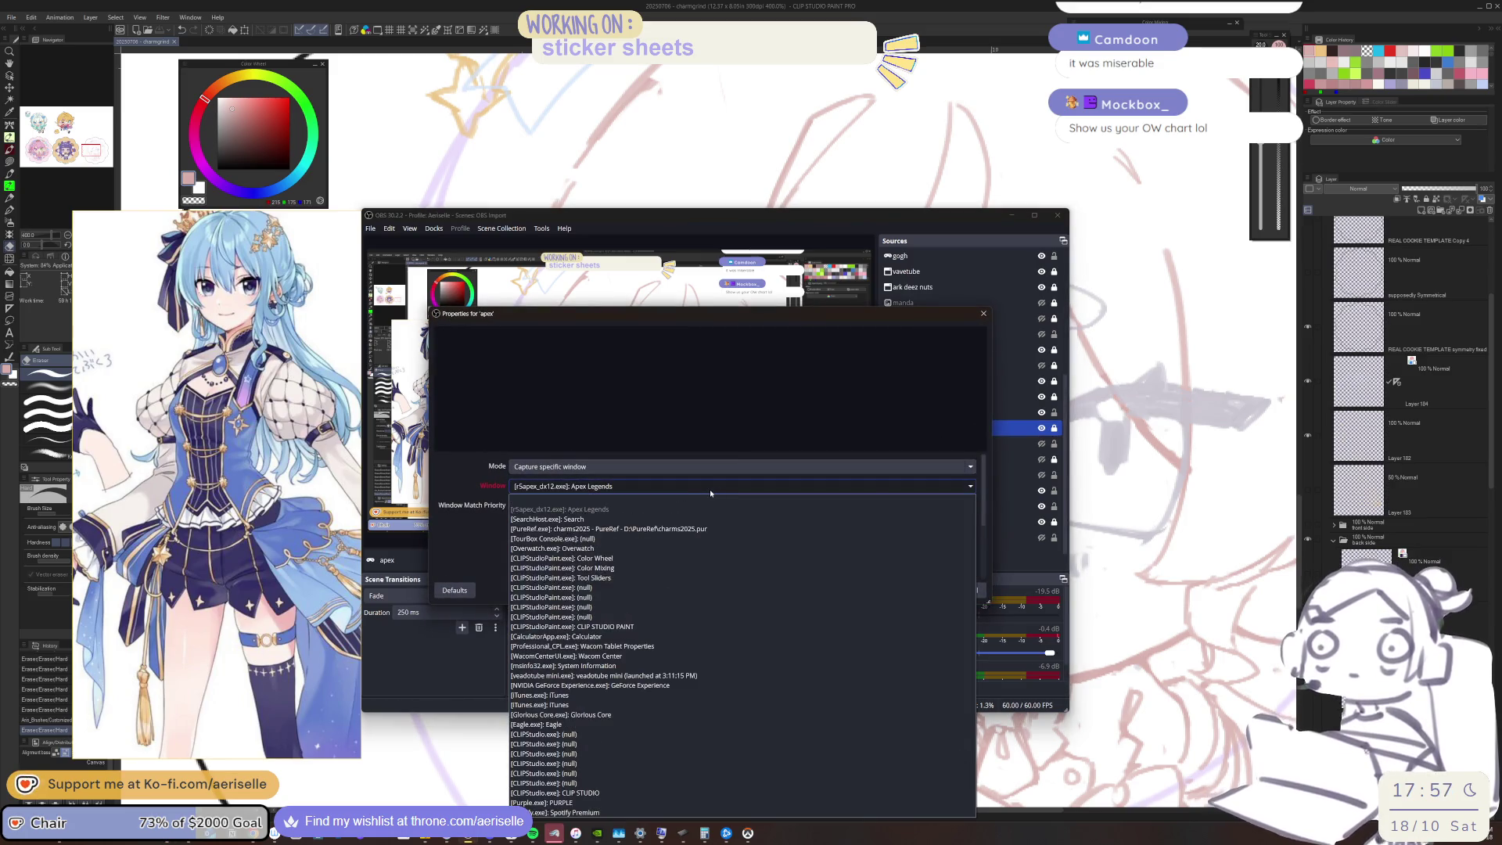
{"action": "left_click", "coordinate": [626, 548]}
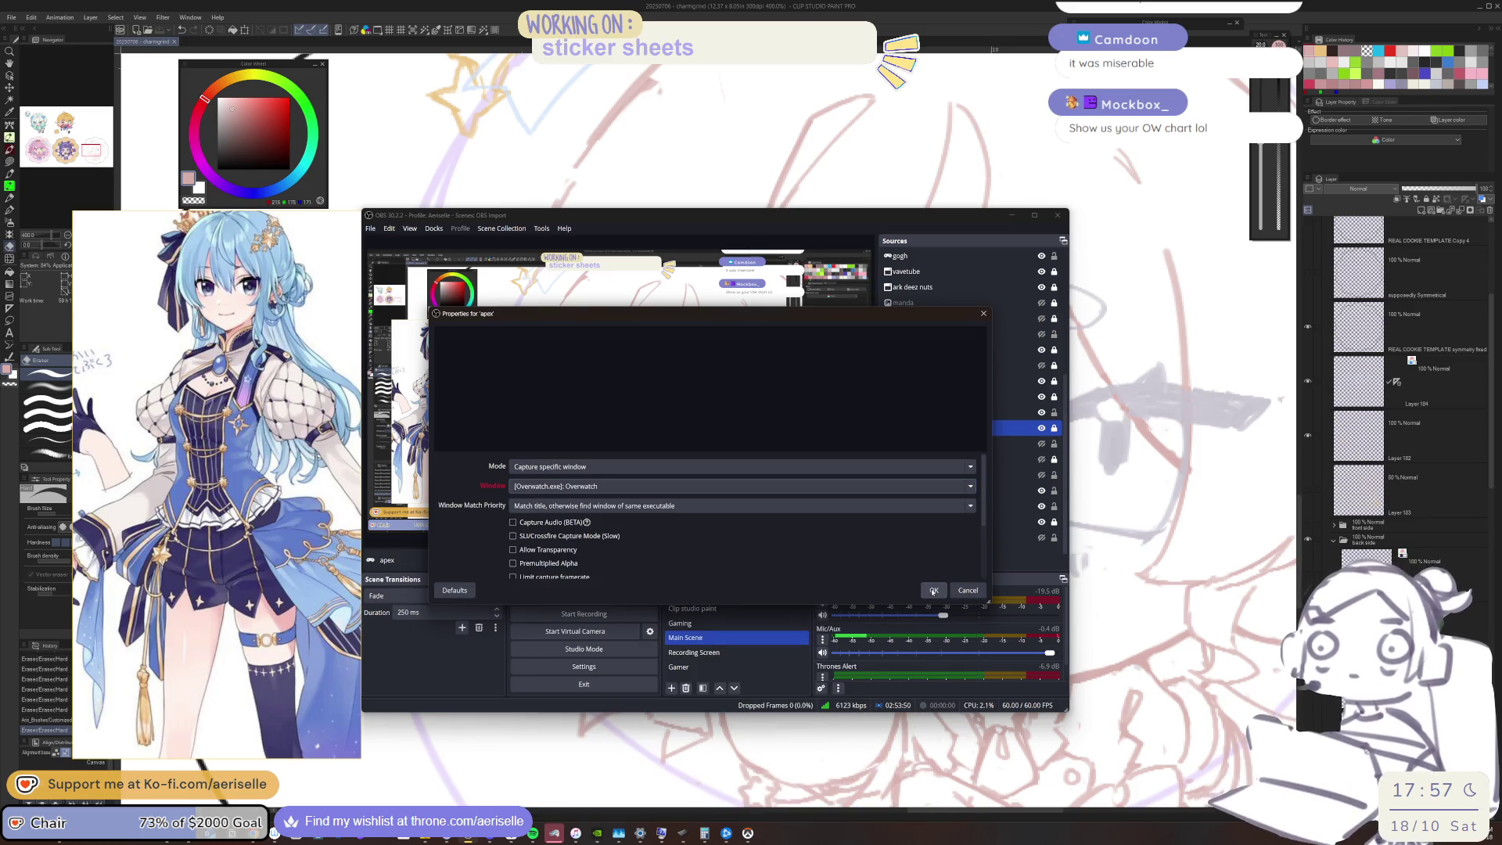
{"action": "left_click", "coordinate": [933, 591]}
{"action": "left_click", "coordinate": [1041, 429]}
{"action": "left_click", "coordinate": [1041, 429]}
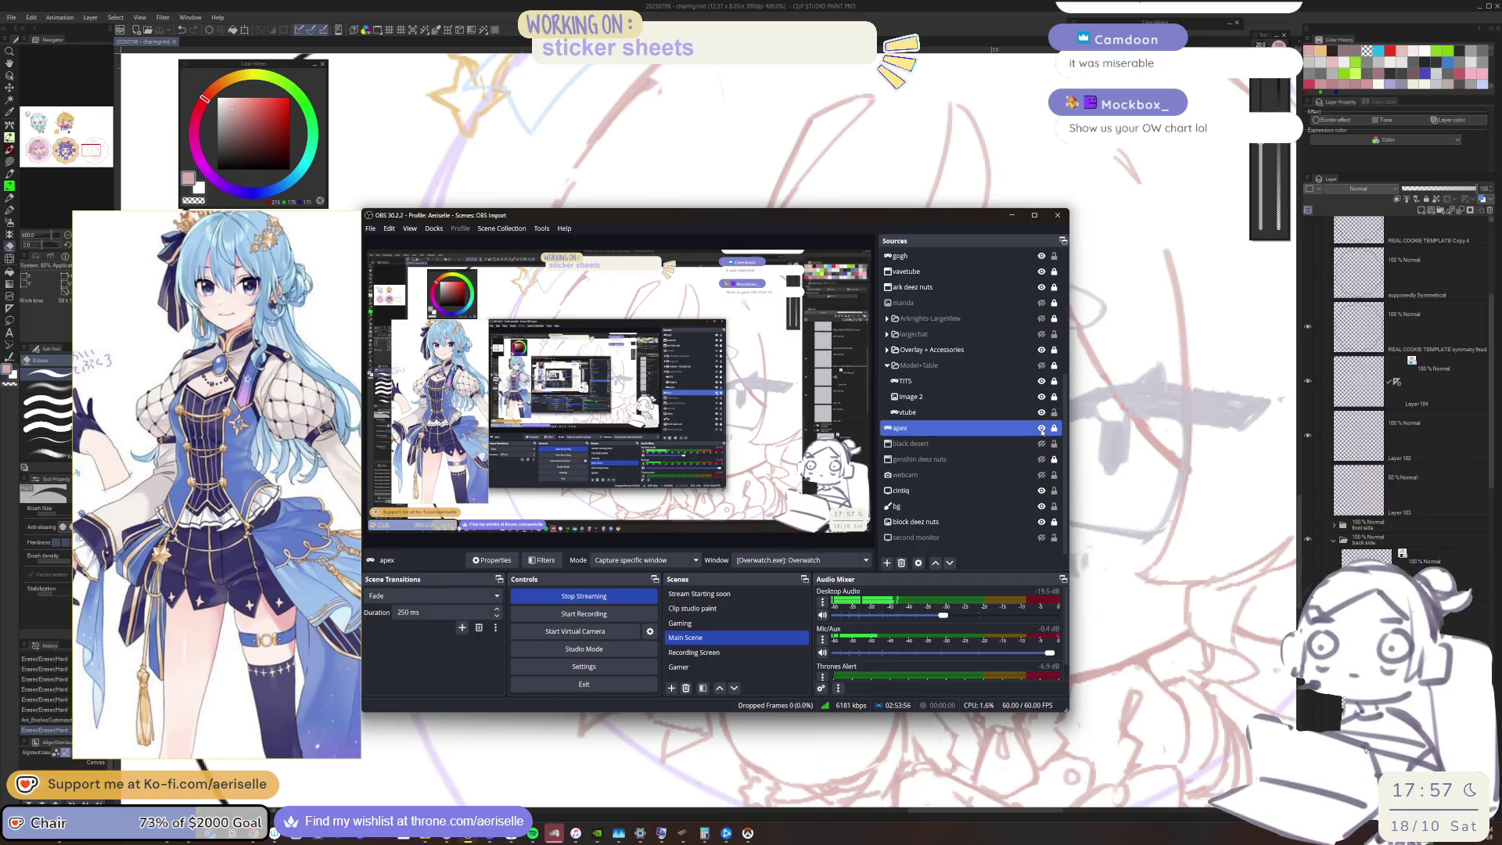
Try the fullscreen capture mode, then confirm Capture specific window with [Overwatch.exe]: Overwatch
{"action": "double_click", "coordinate": [1013, 430]}
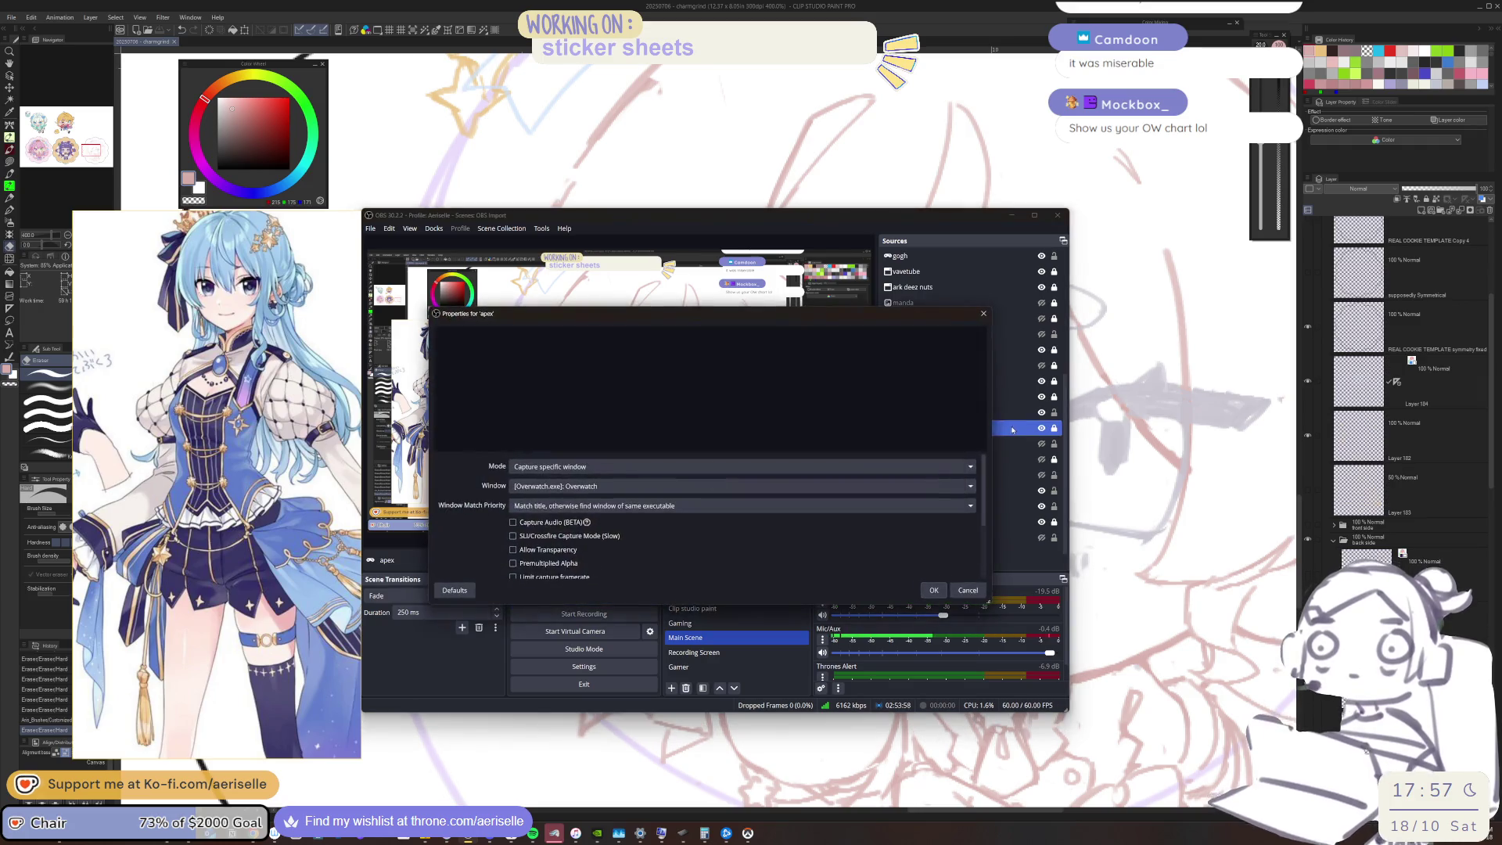
{"action": "left_click", "coordinate": [1364, 749]}
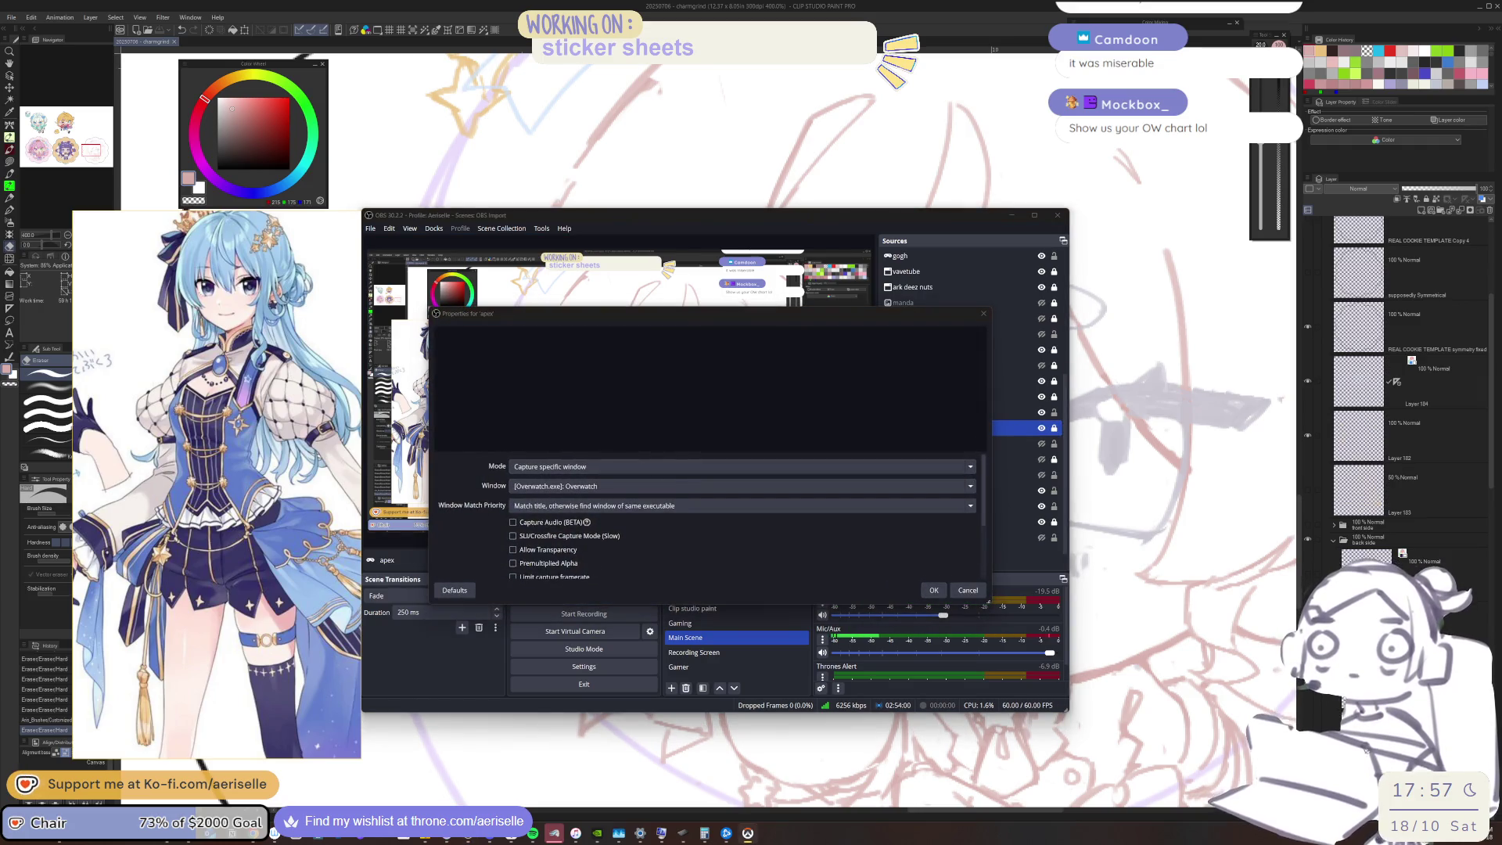
{"action": "mouse_move", "coordinate": [688, 313]}
{"action": "left_mouse_down"}
{"action": "mouse_move", "coordinate": [927, 331]}
{"action": "mouse_move", "coordinate": [944, 449]}
{"action": "mouse_move", "coordinate": [854, 406]}
{"action": "mouse_move", "coordinate": [814, 338]}
{"action": "left_mouse_up"}
{"action": "left_click", "coordinate": [859, 493]}
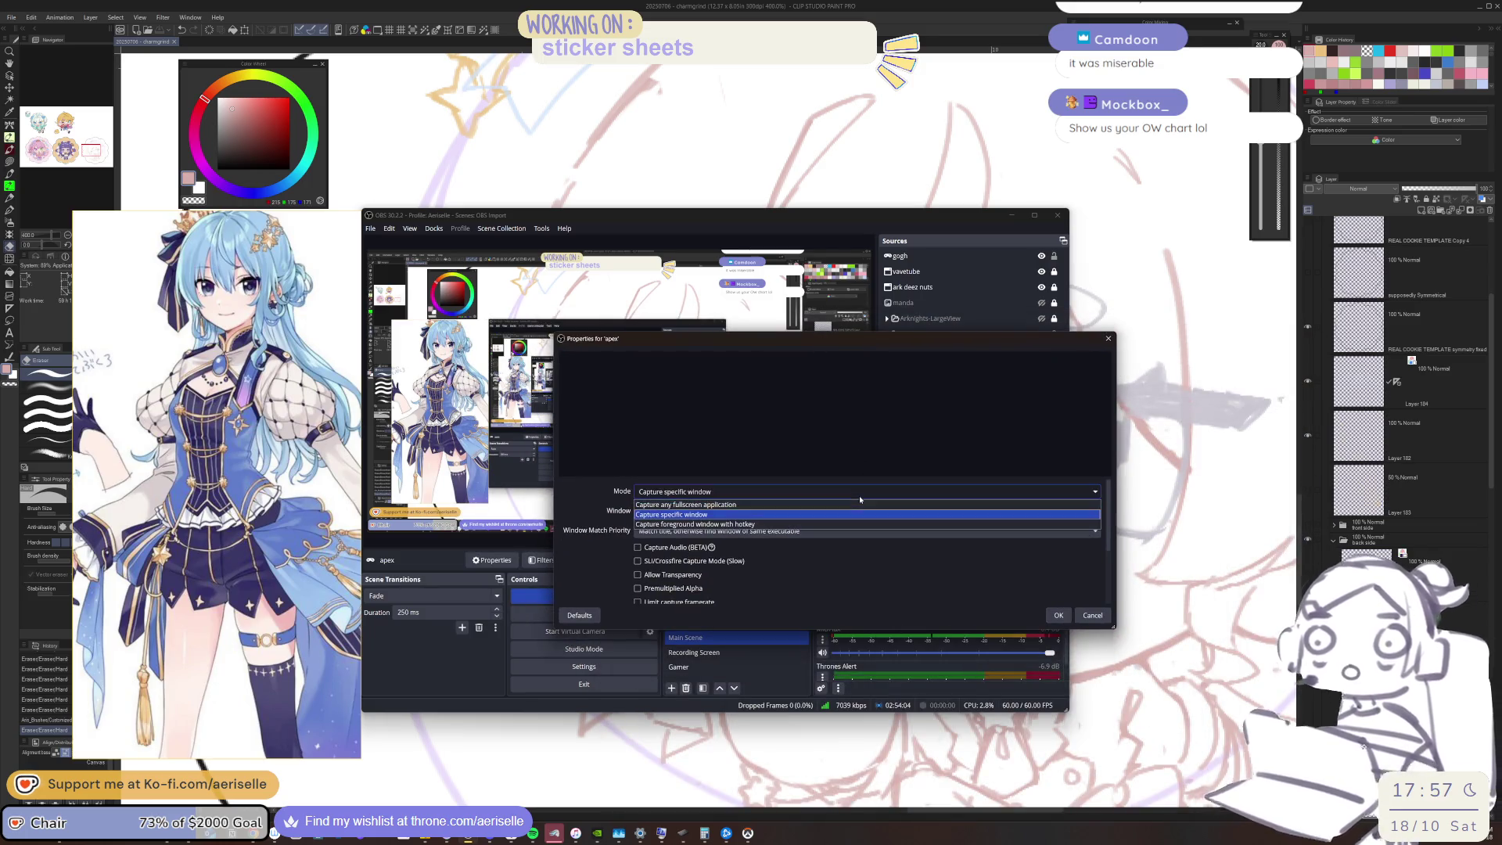
{"action": "left_click", "coordinate": [803, 513]}
{"action": "left_click", "coordinate": [814, 493]}
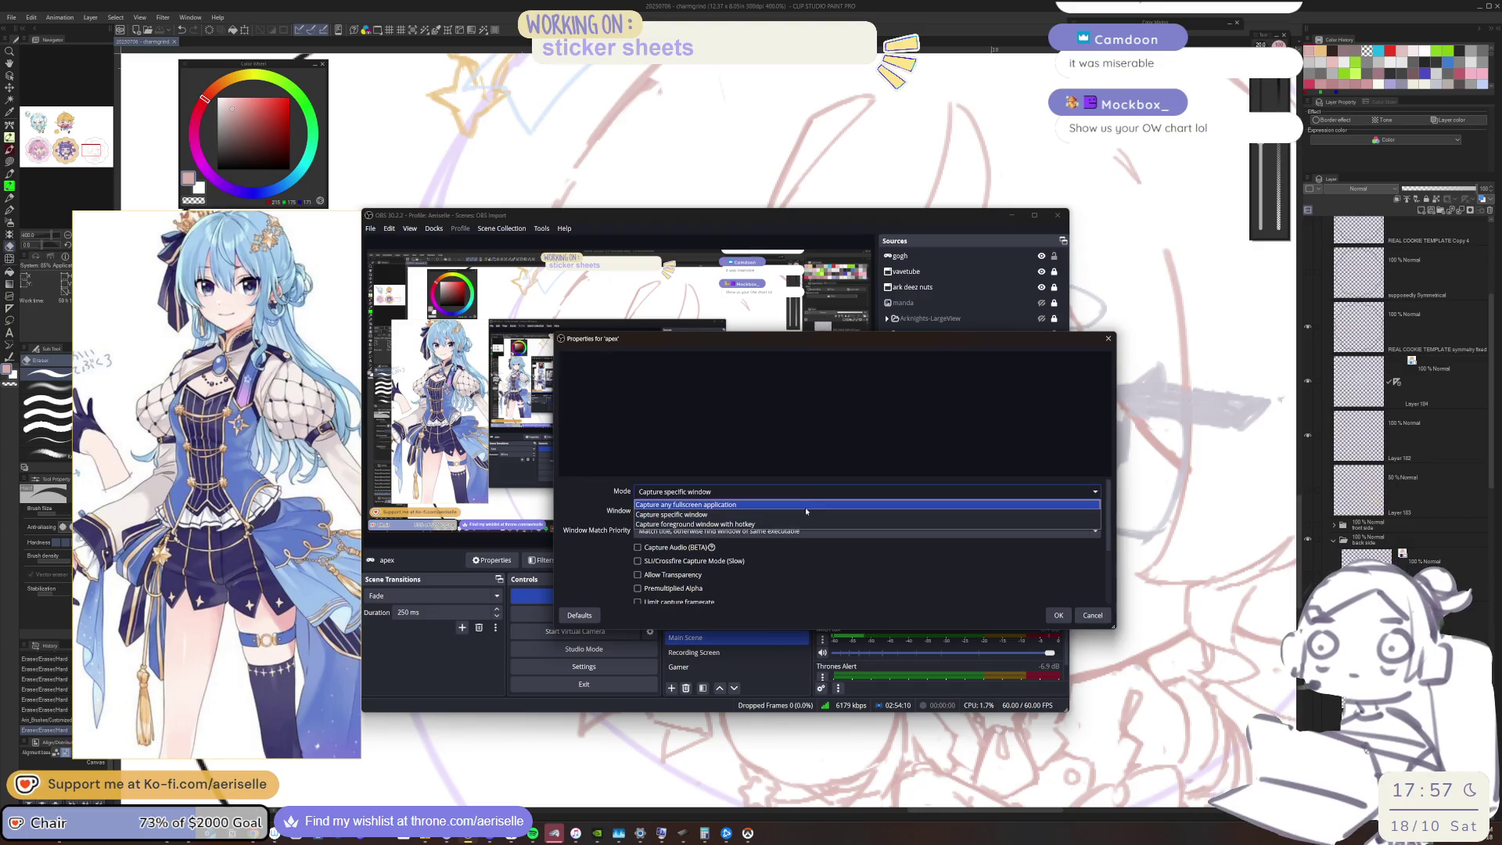
{"action": "left_click", "coordinate": [805, 506]}
{"action": "left_click", "coordinate": [806, 492]}
{"action": "left_click", "coordinate": [806, 514]}
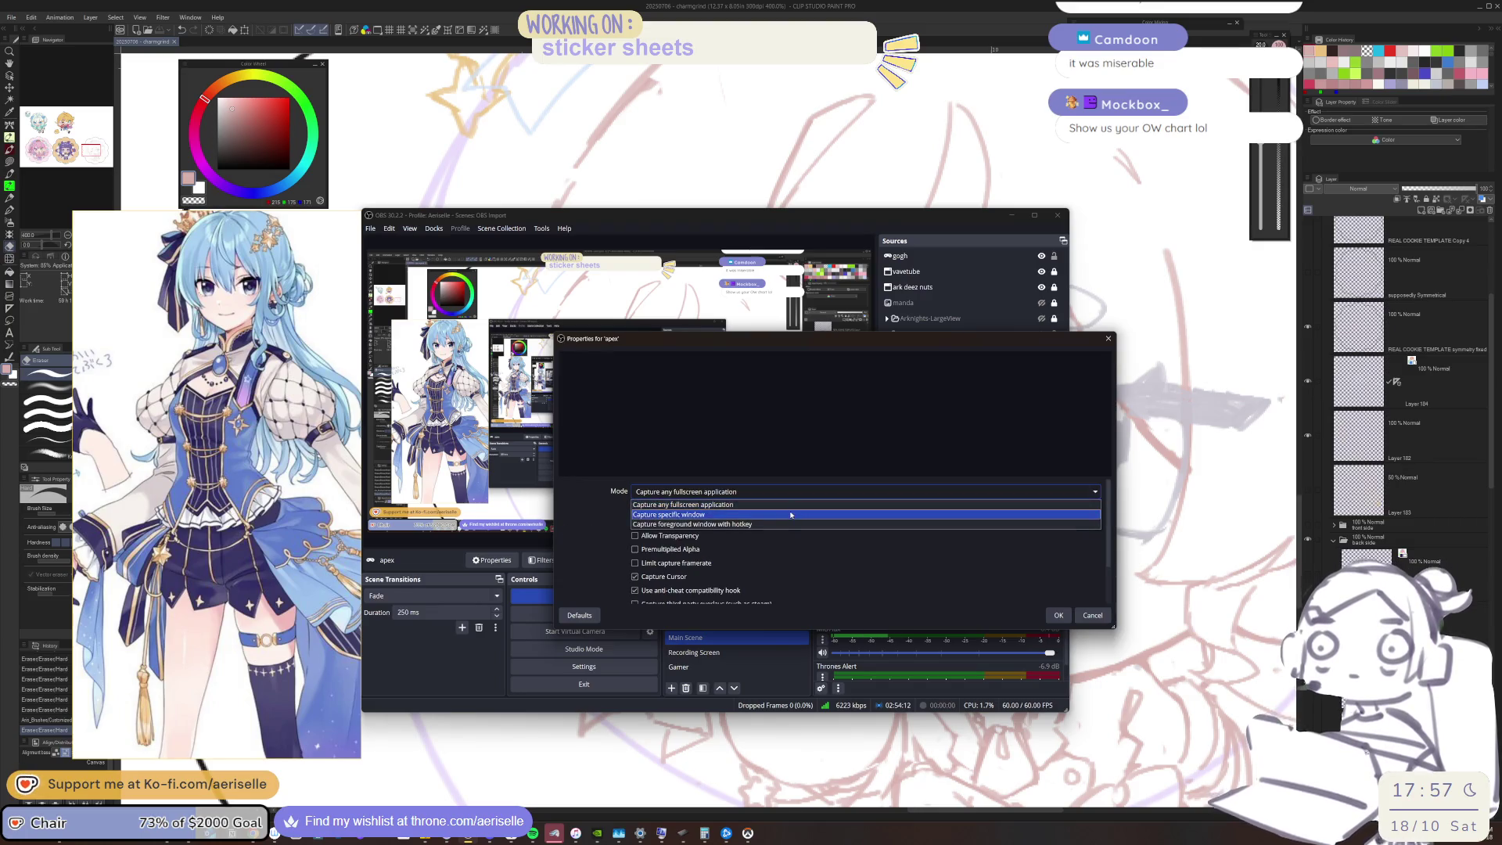
{"action": "left_click", "coordinate": [794, 512]}
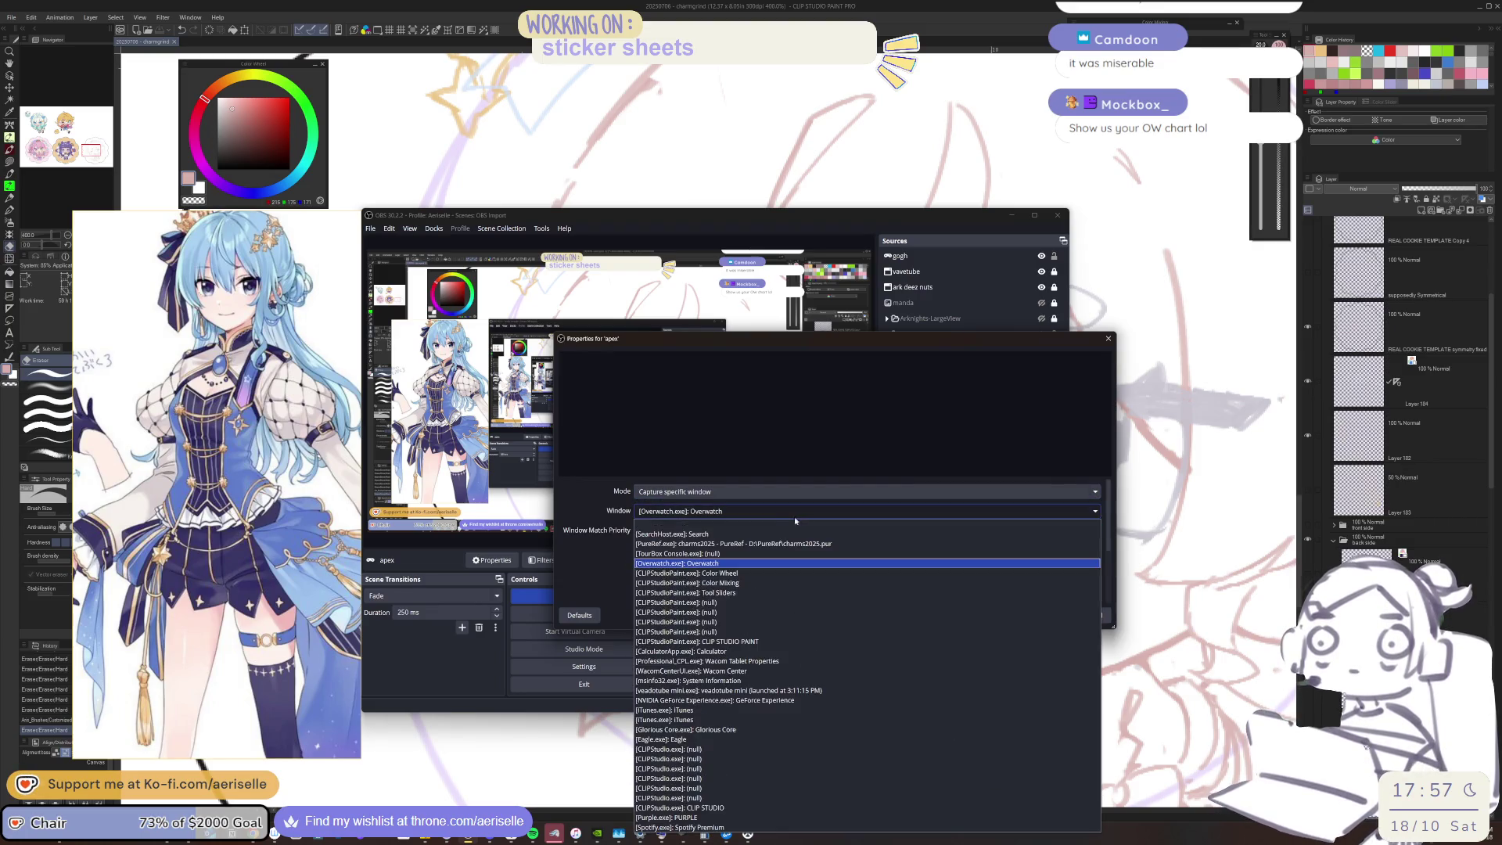
{"action": "left_click", "coordinate": [732, 564]}
{"action": "left_click", "coordinate": [1057, 615]}
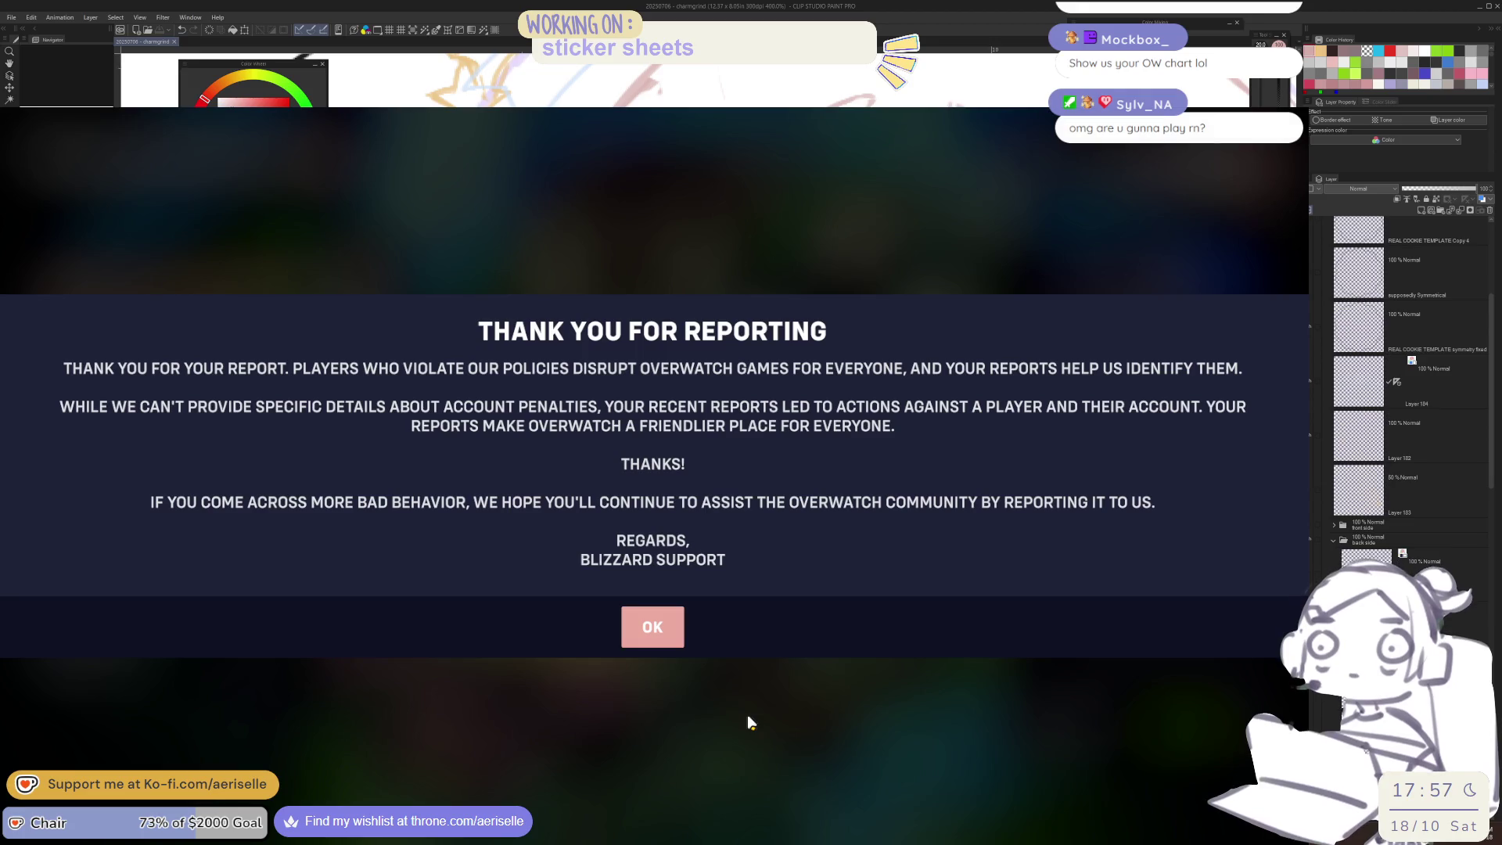
Dismiss the Thank You for Reporting notice, visit Progression, and return to the main menu
{"action": "left_click", "coordinate": [678, 628]}
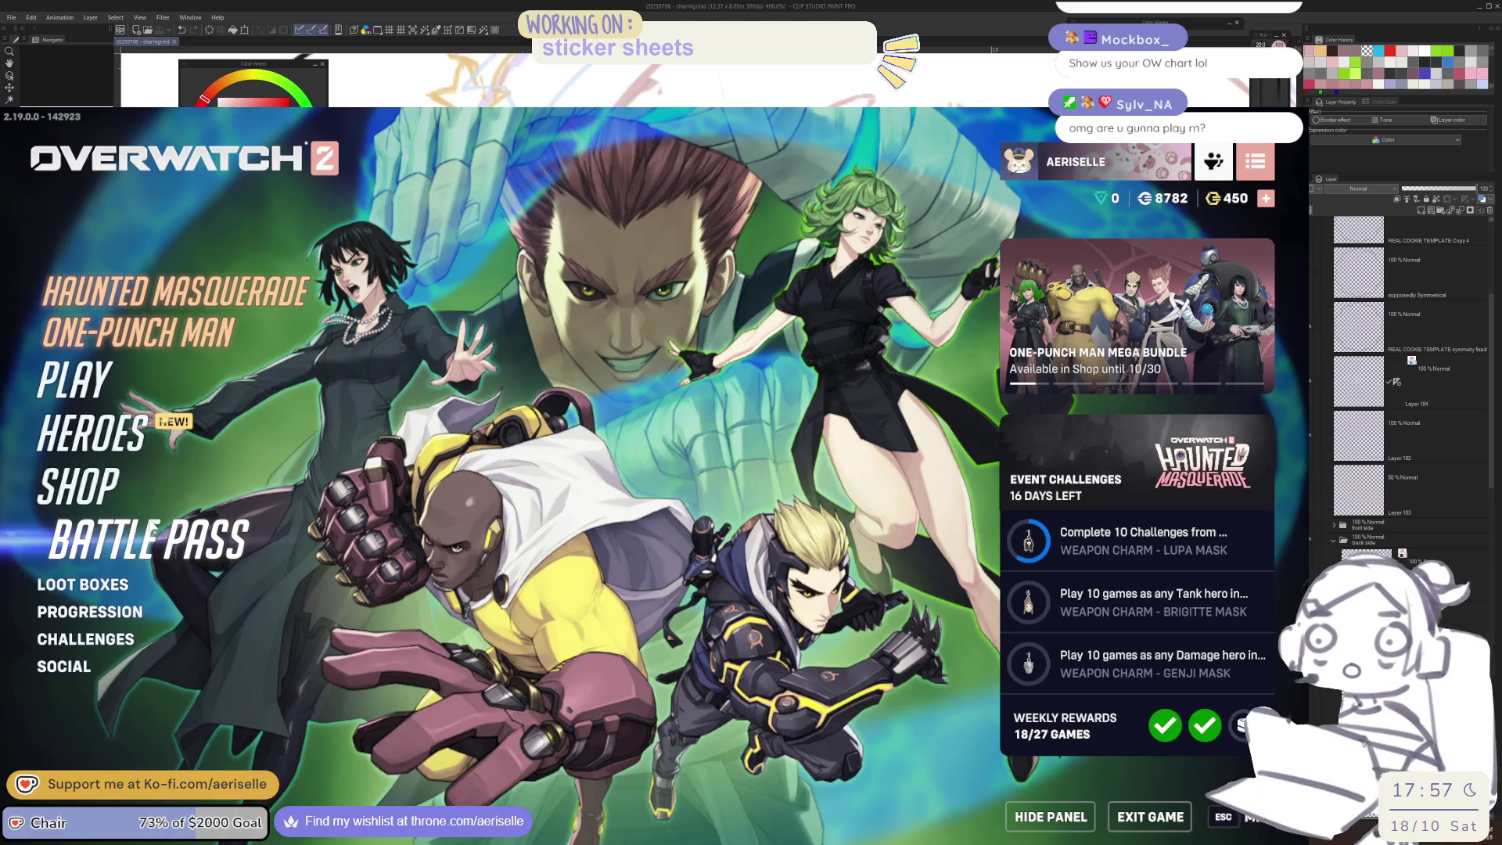
{"action": "left_click", "coordinate": [108, 618]}
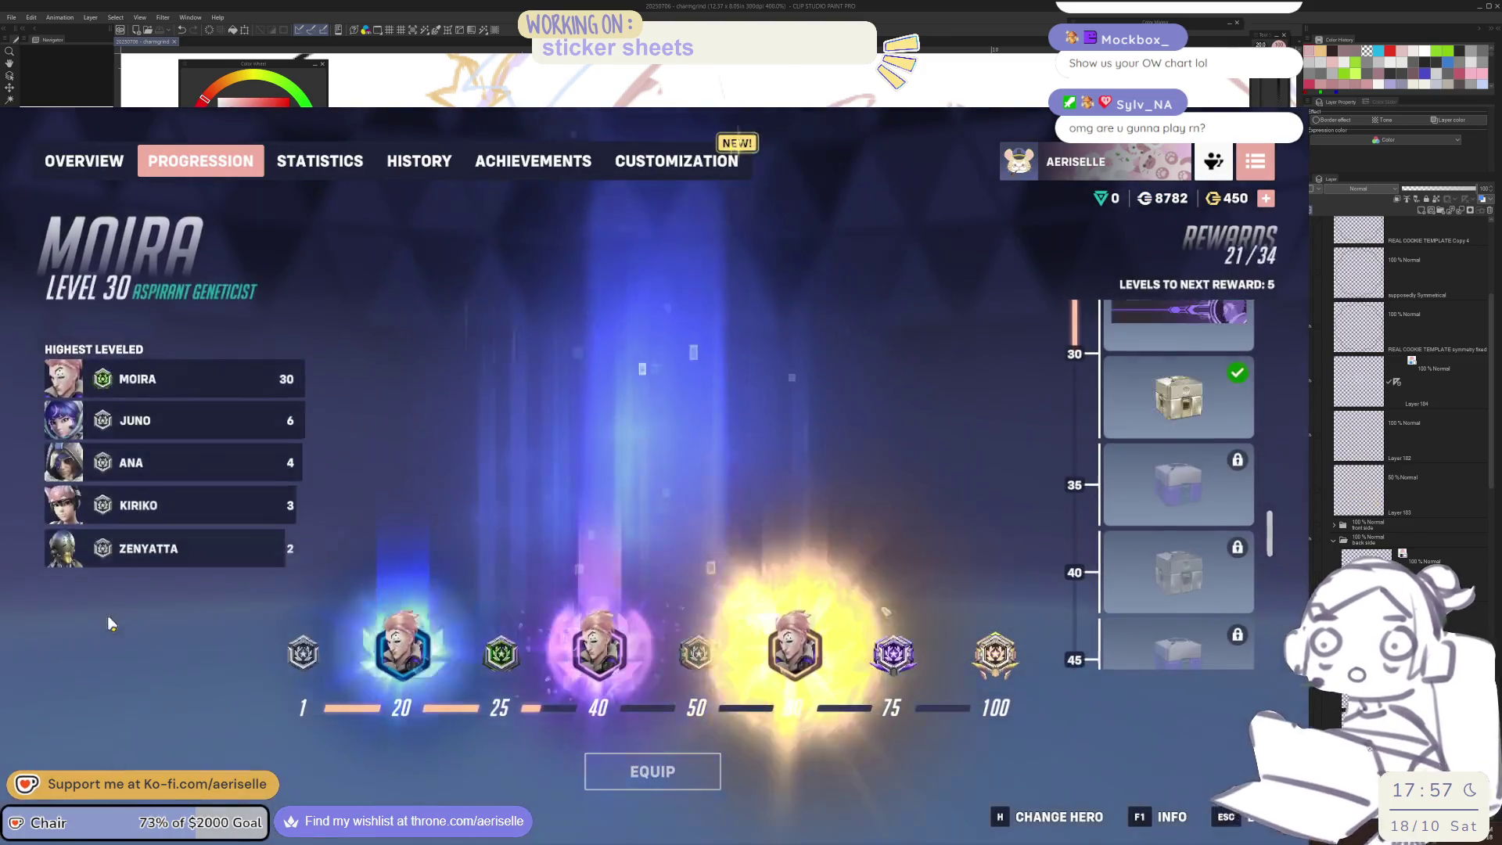
{"action": "key", "text": "Escape"}
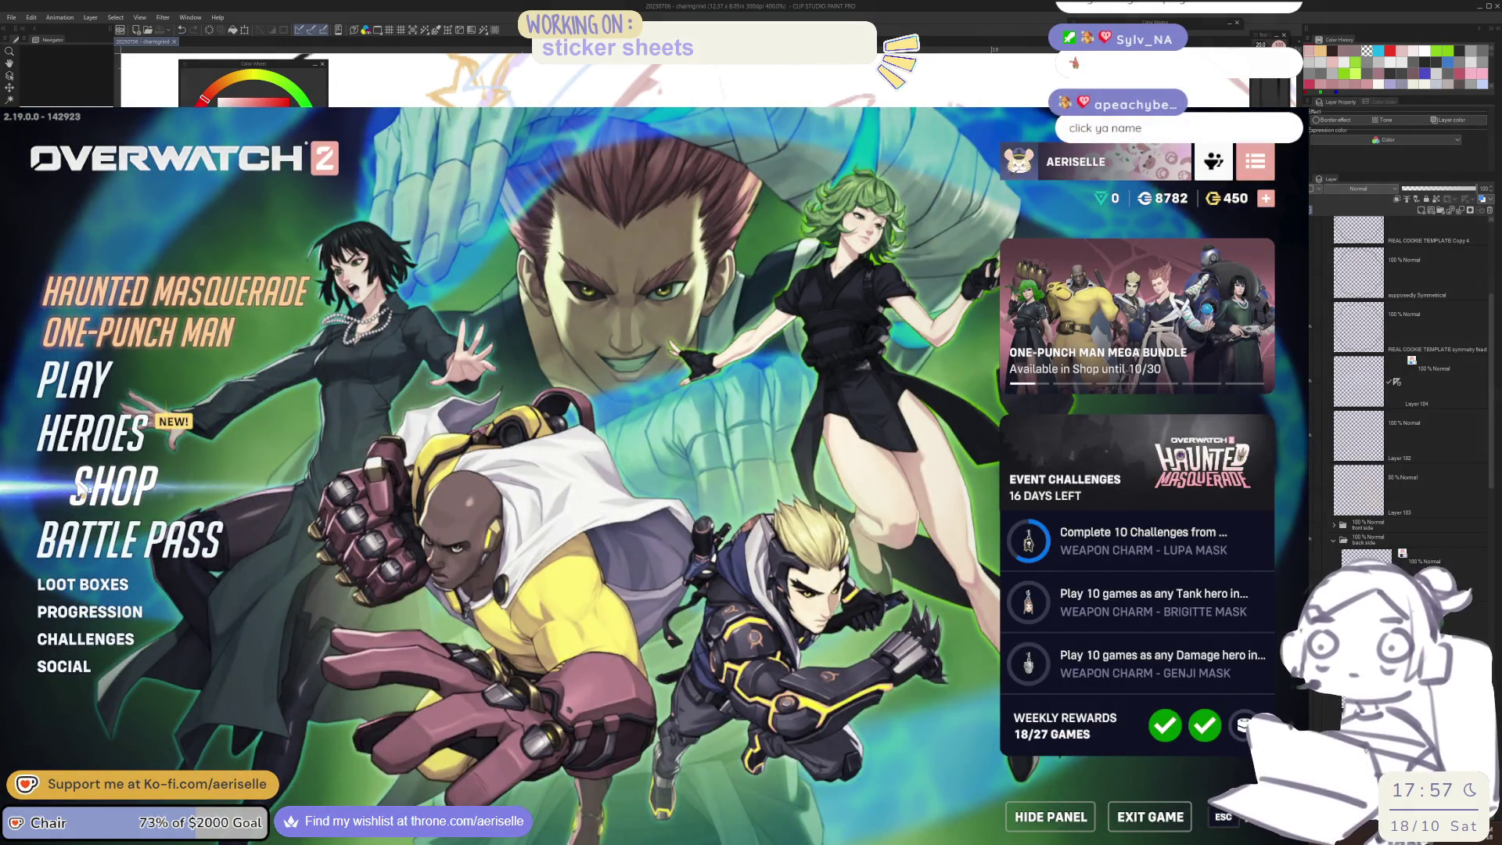
Open the career profile with Competitive mode and All Competitive Seasons selected
{"action": "left_click", "coordinate": [1033, 165]}
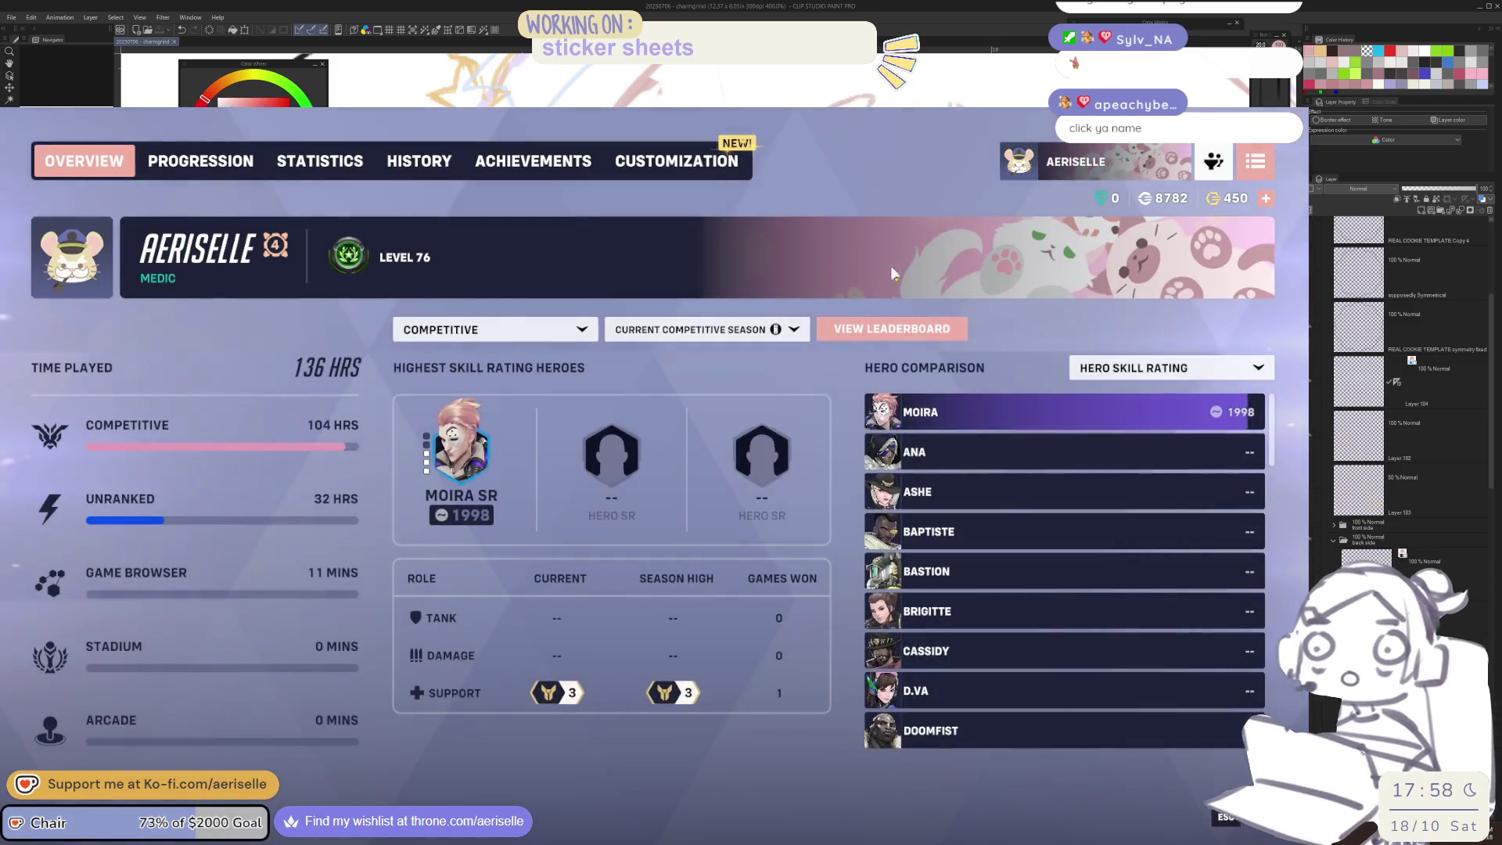
{"action": "left_click", "coordinate": [557, 330]}
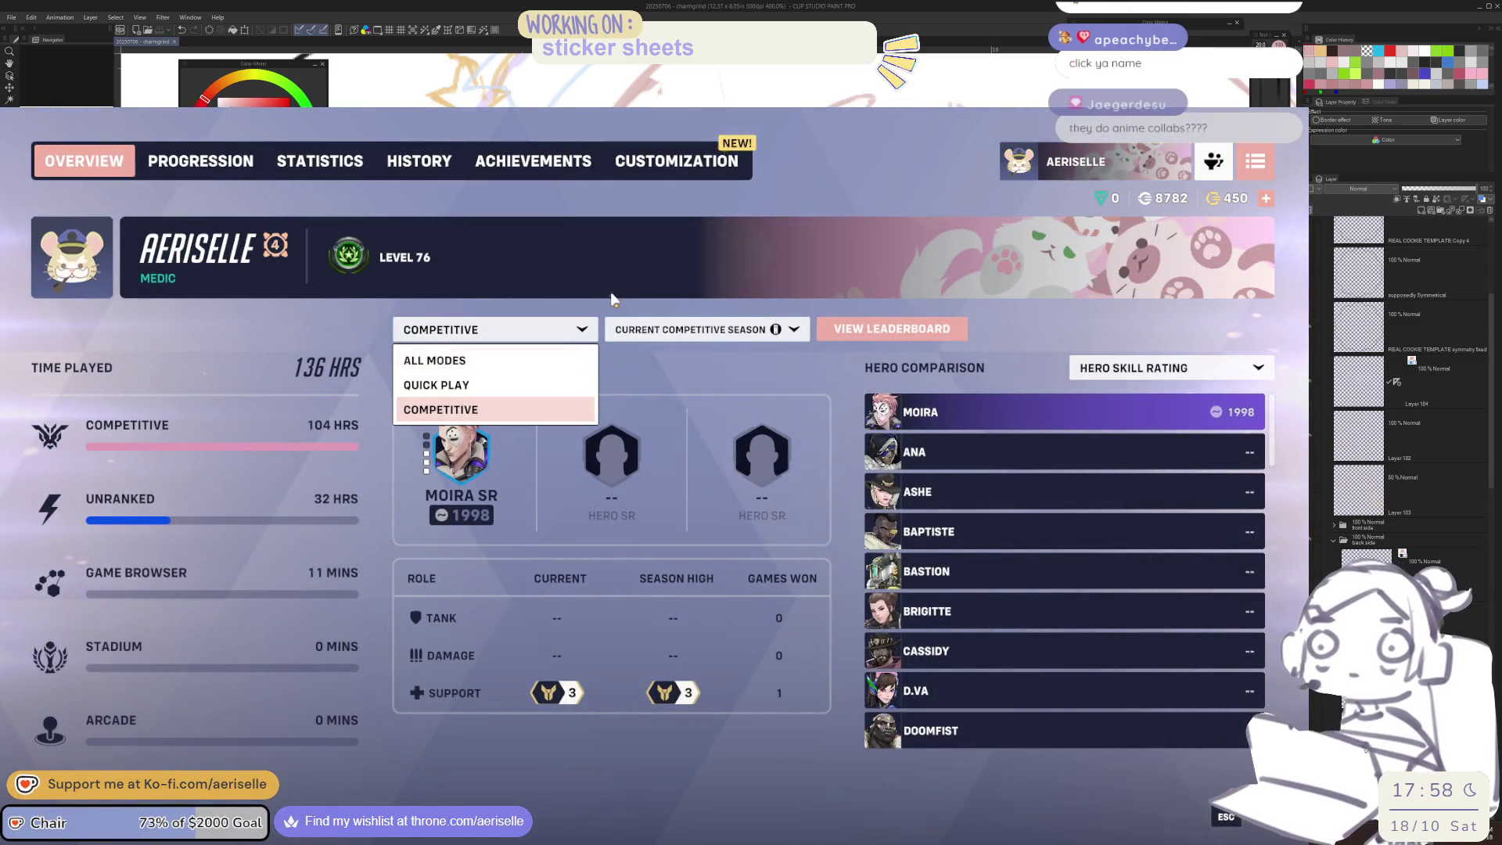
{"action": "left_click", "coordinate": [582, 329]}
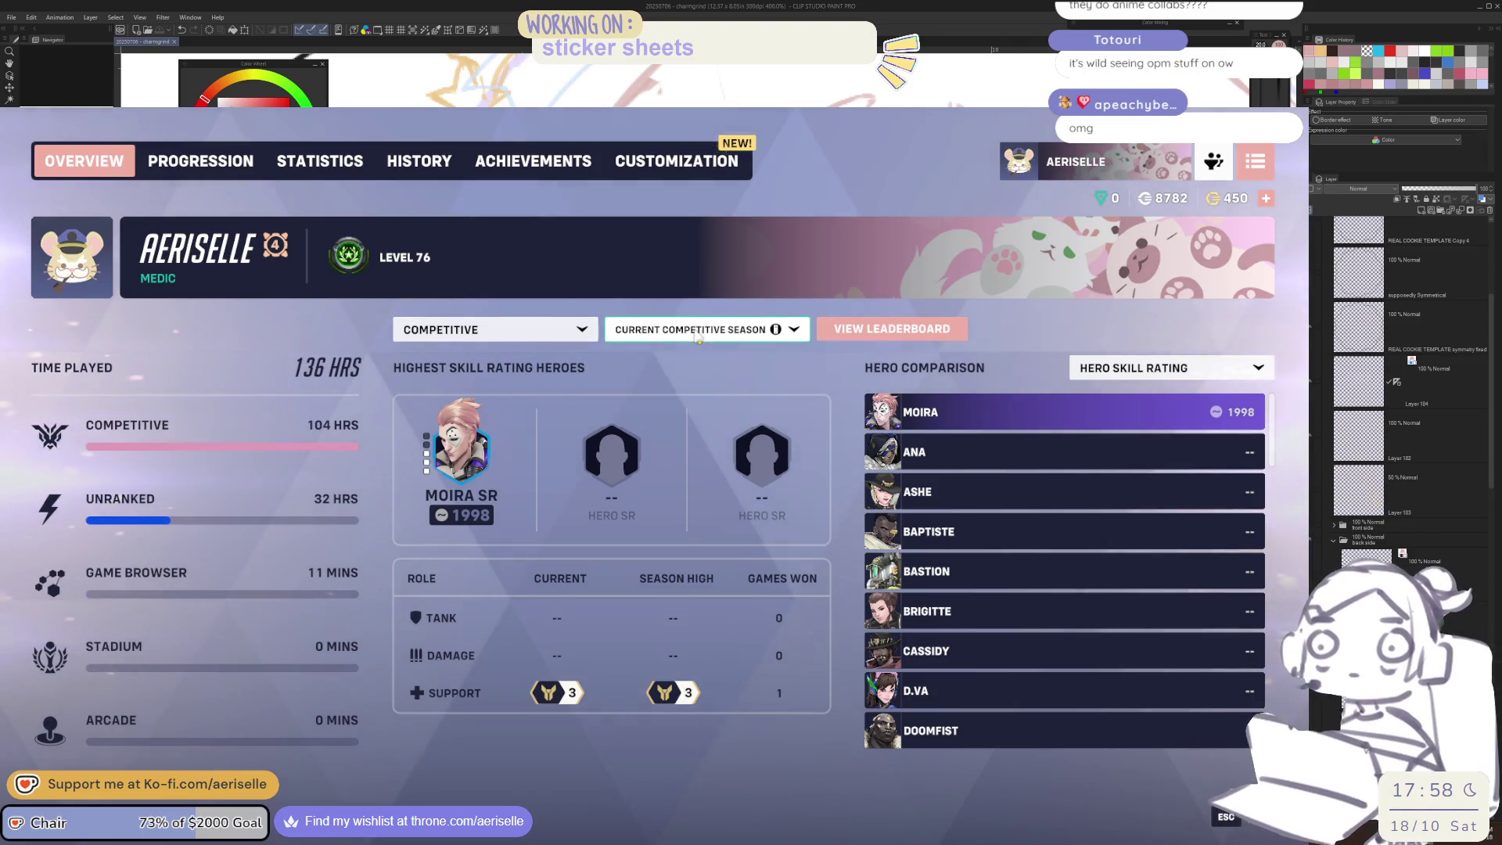
{"action": "left_click", "coordinate": [696, 331]}
{"action": "left_click", "coordinate": [692, 355]}
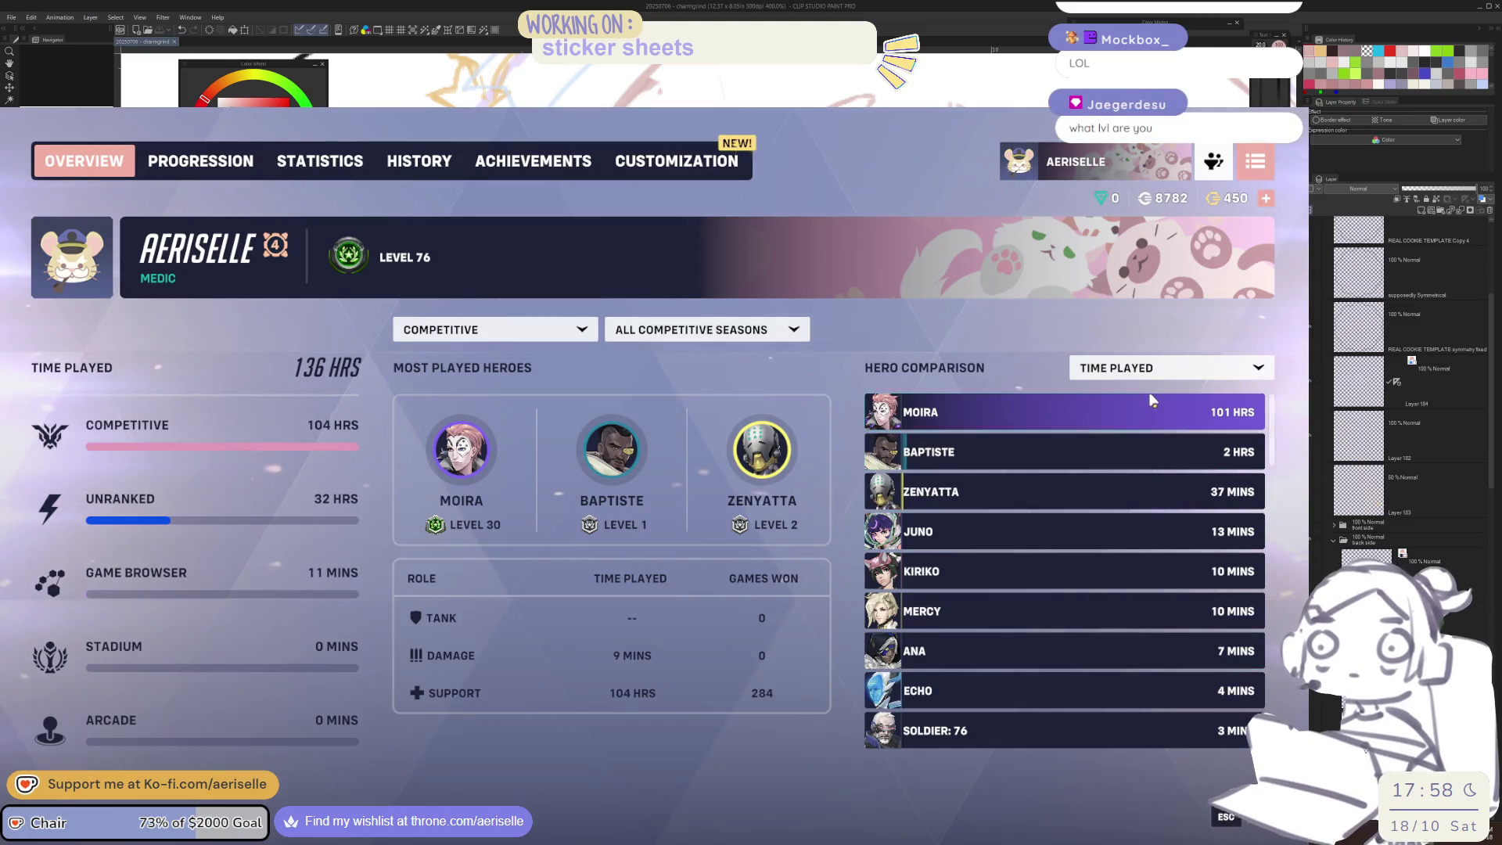
{"action": "left_click", "coordinate": [548, 330]}
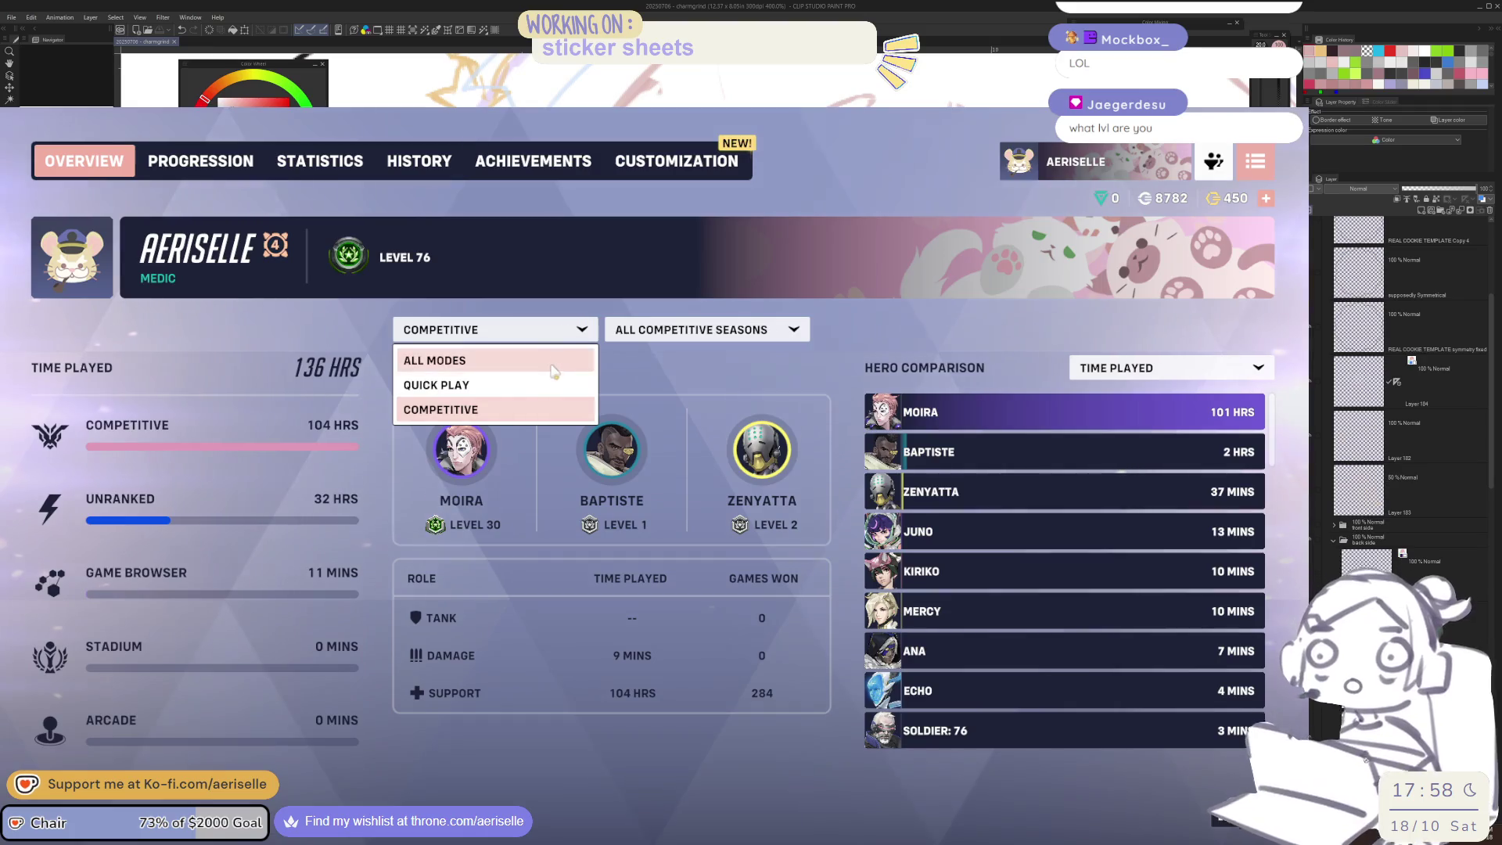
{"action": "left_click", "coordinate": [552, 363]}
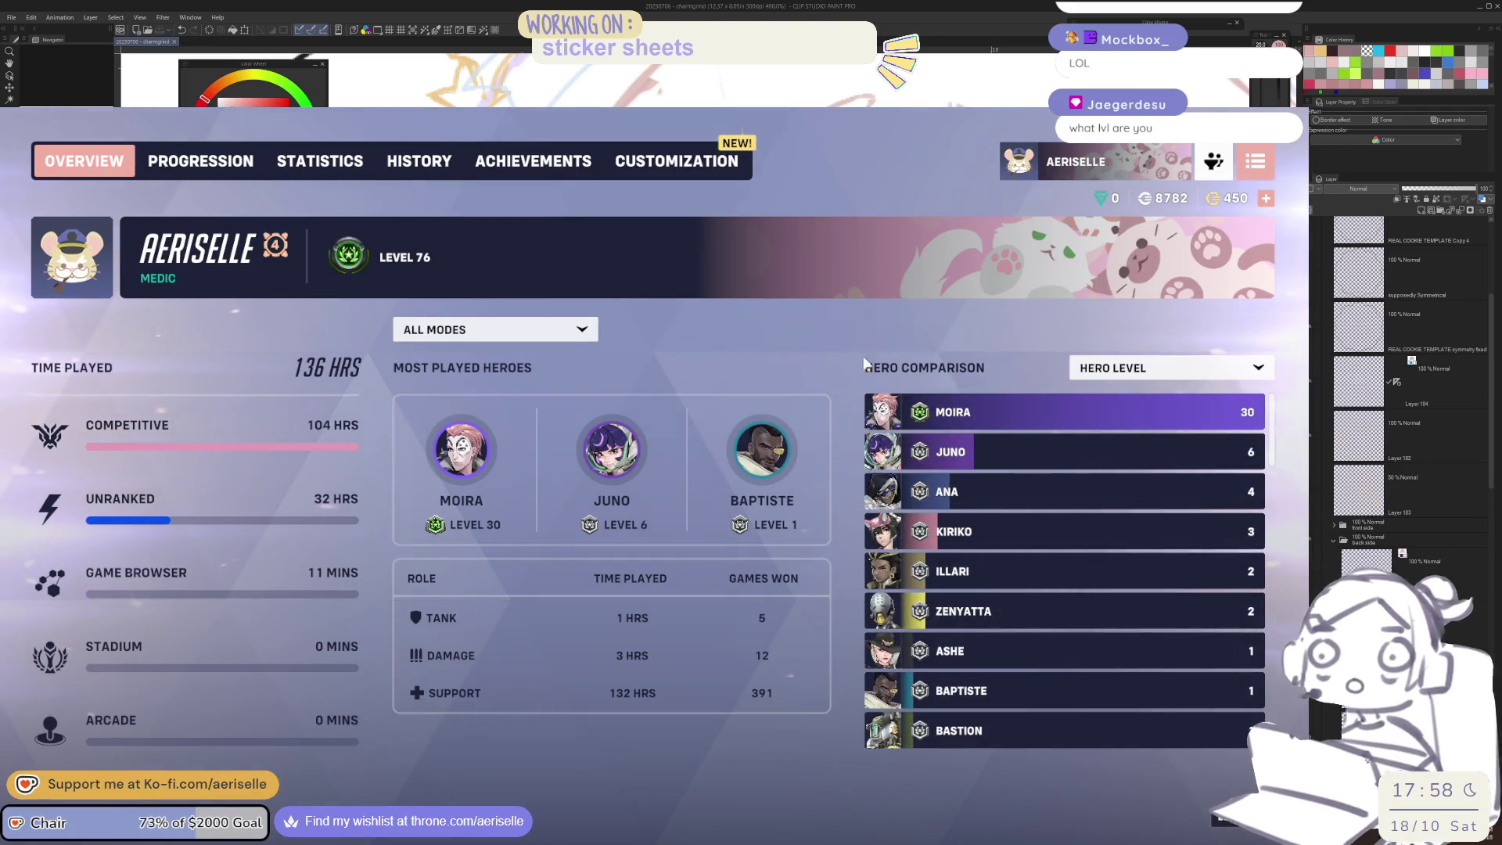
{"action": "left_click", "coordinate": [563, 327]}
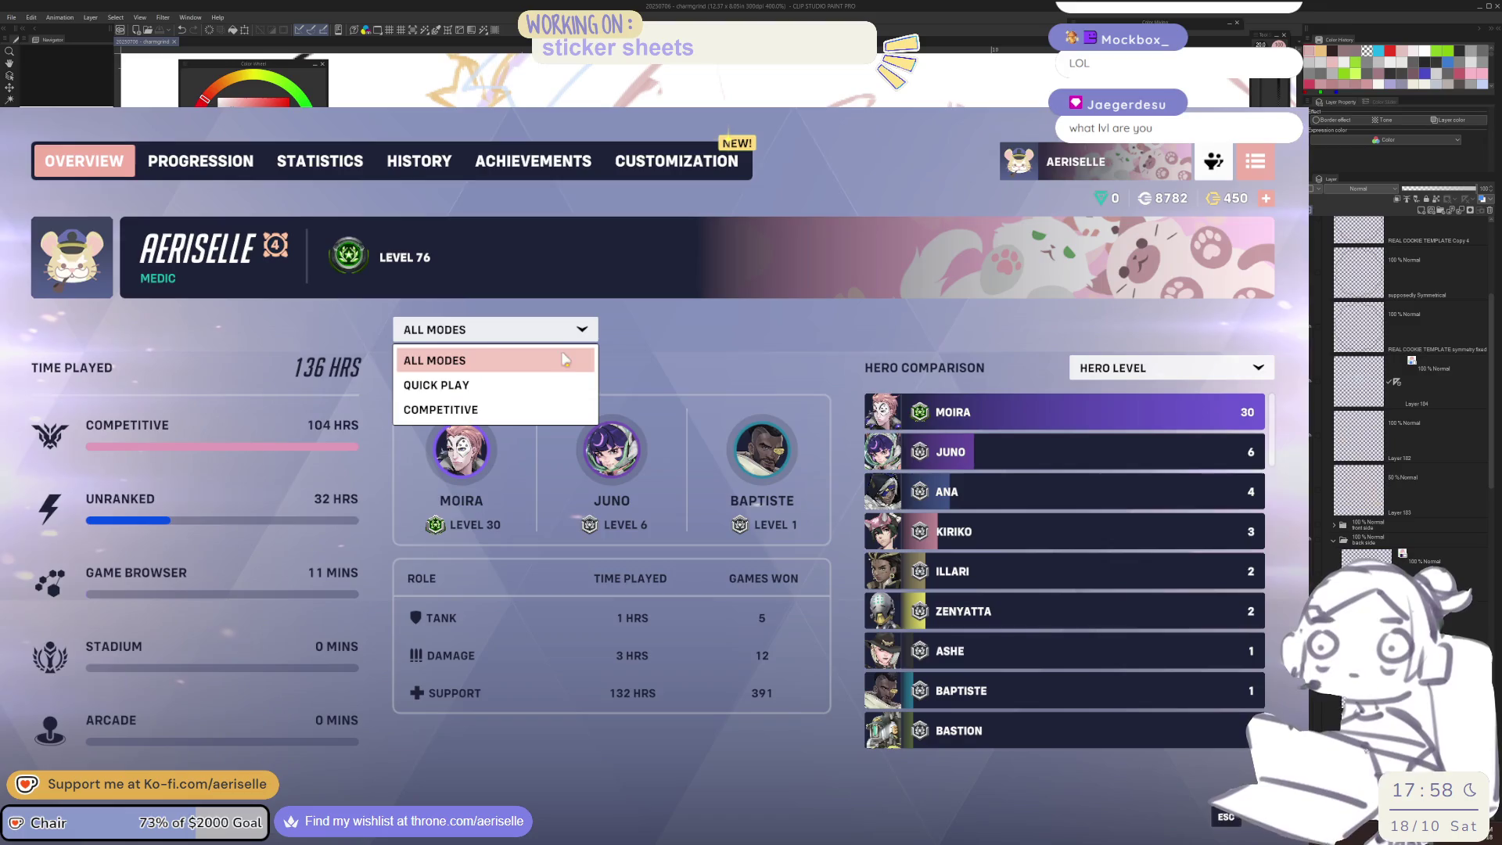
{"action": "left_click", "coordinate": [1191, 372]}
{"action": "left_click", "coordinate": [1127, 419]}
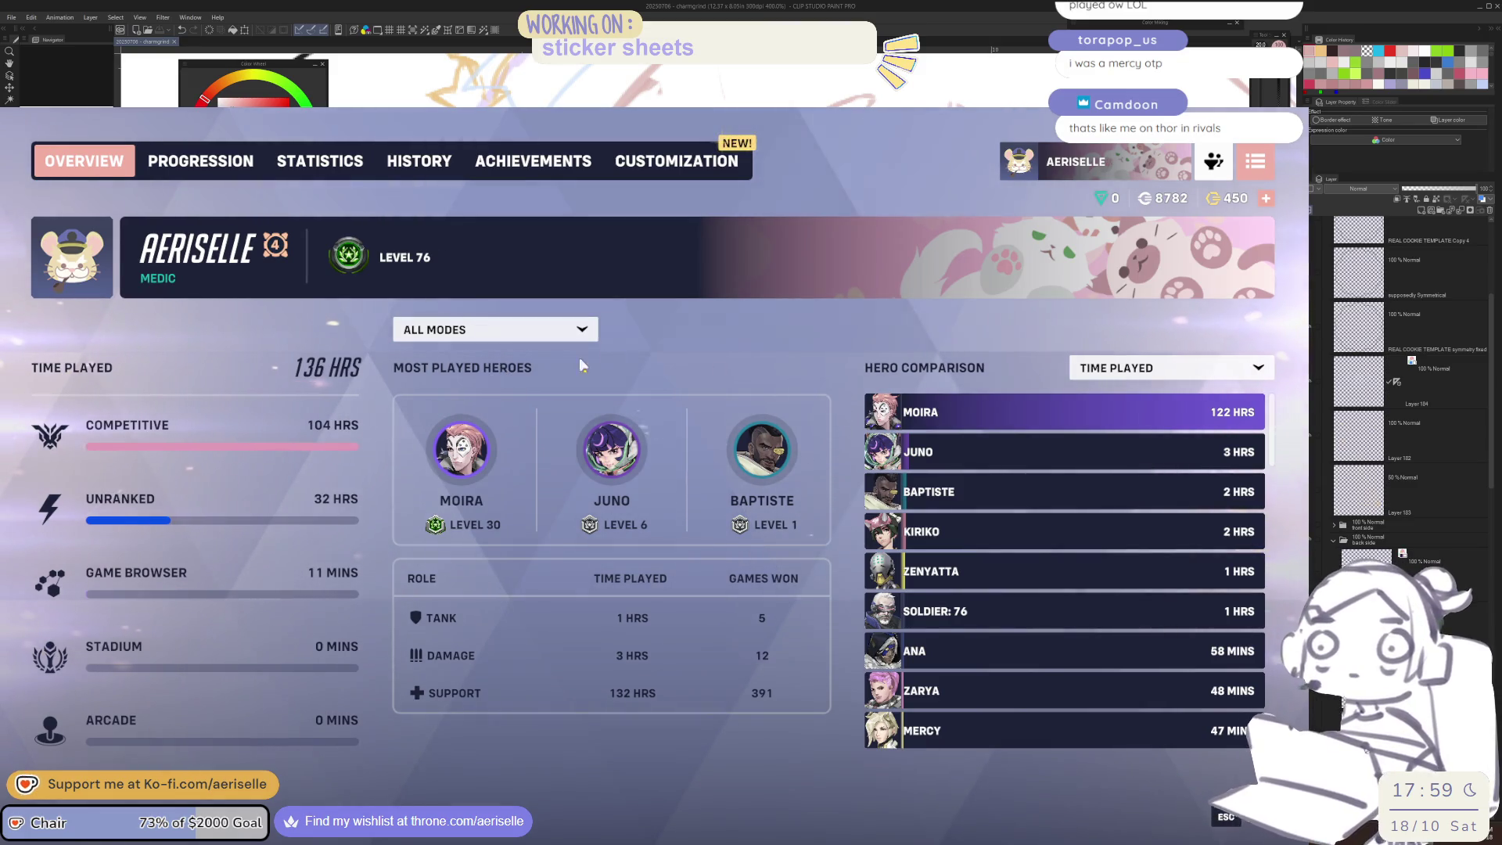
{"action": "left_click", "coordinate": [579, 329]}
{"action": "left_click", "coordinate": [442, 406]}
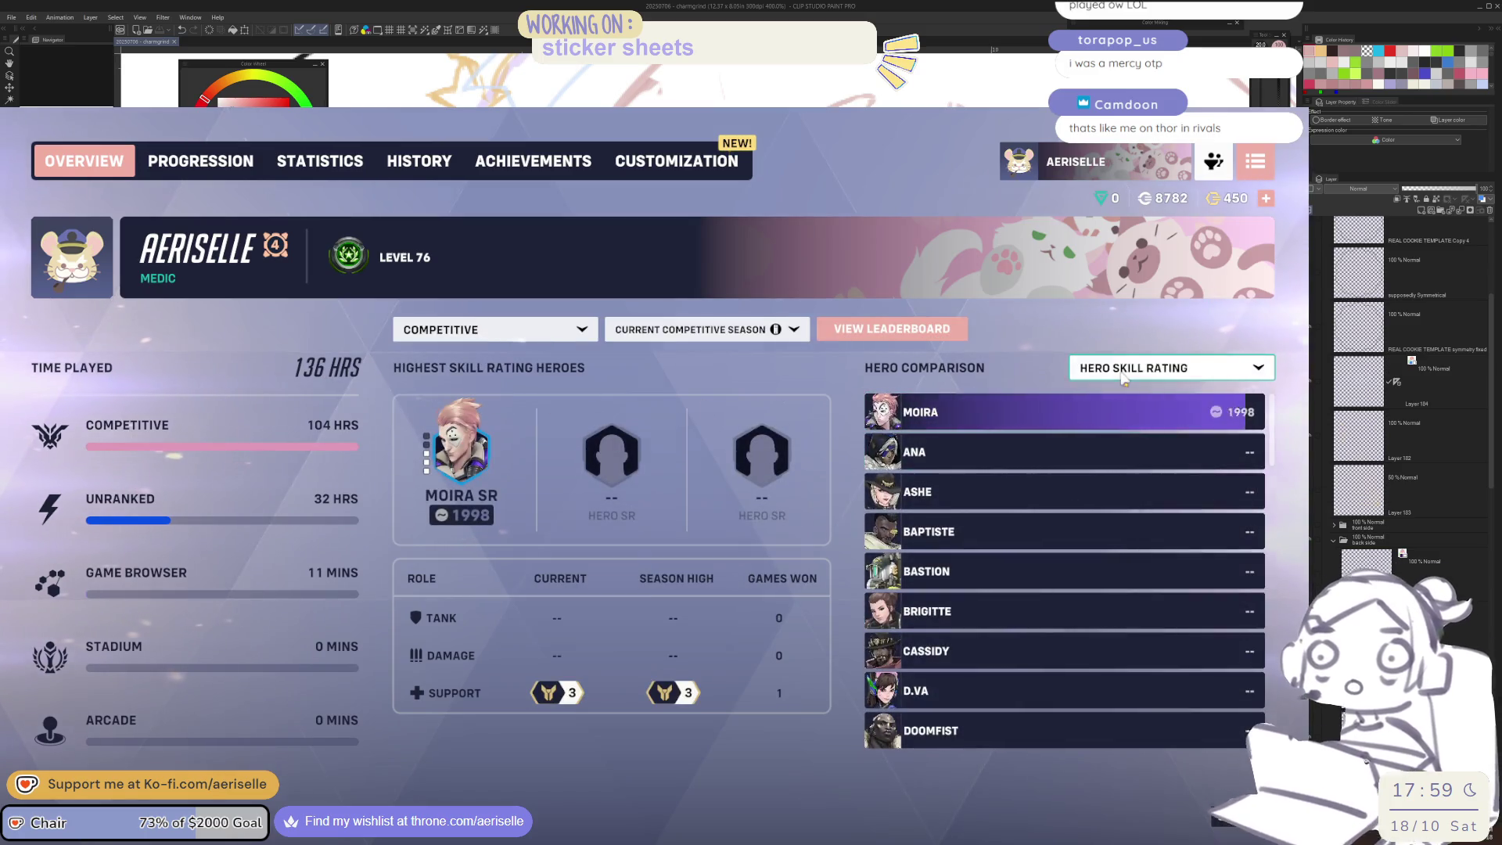
{"action": "left_click", "coordinate": [1158, 367]}
{"action": "left_click", "coordinate": [1136, 452]}
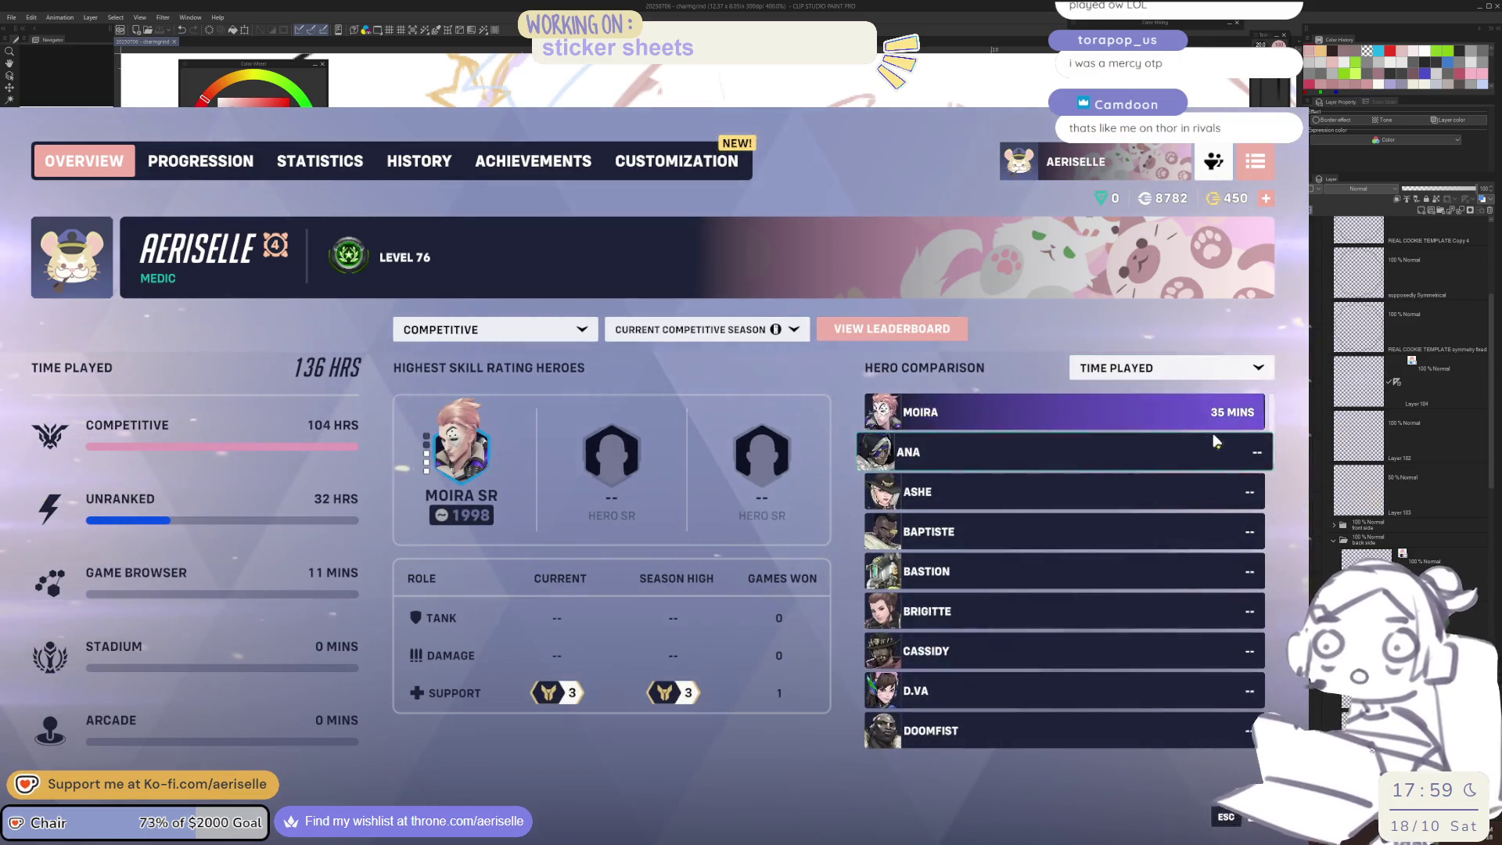
{"action": "left_click", "coordinate": [774, 329]}
{"action": "left_click", "coordinate": [704, 360]}
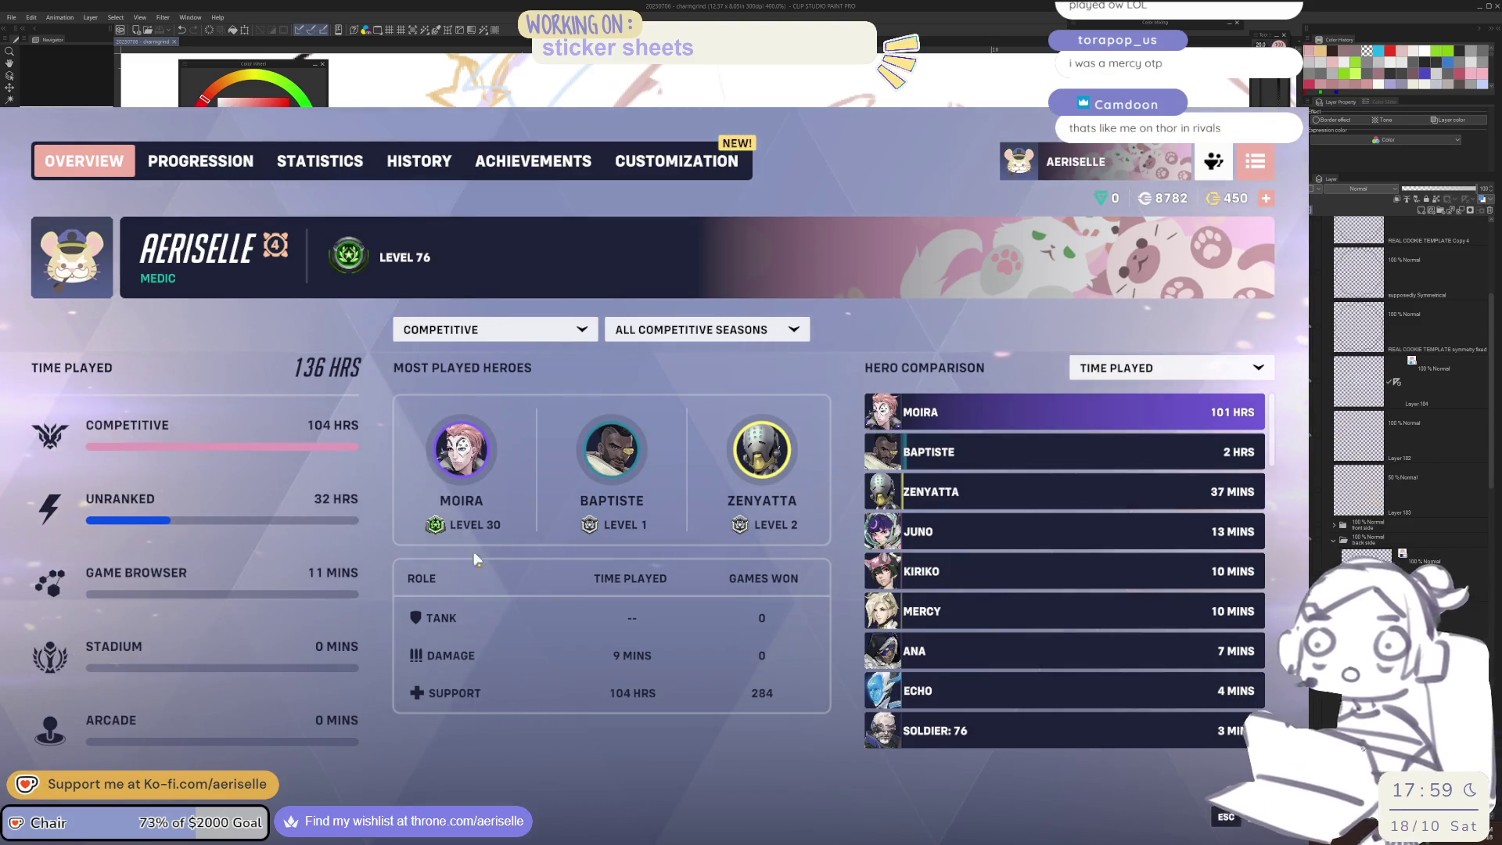
{"action": "left_click", "coordinate": [876, 422]}
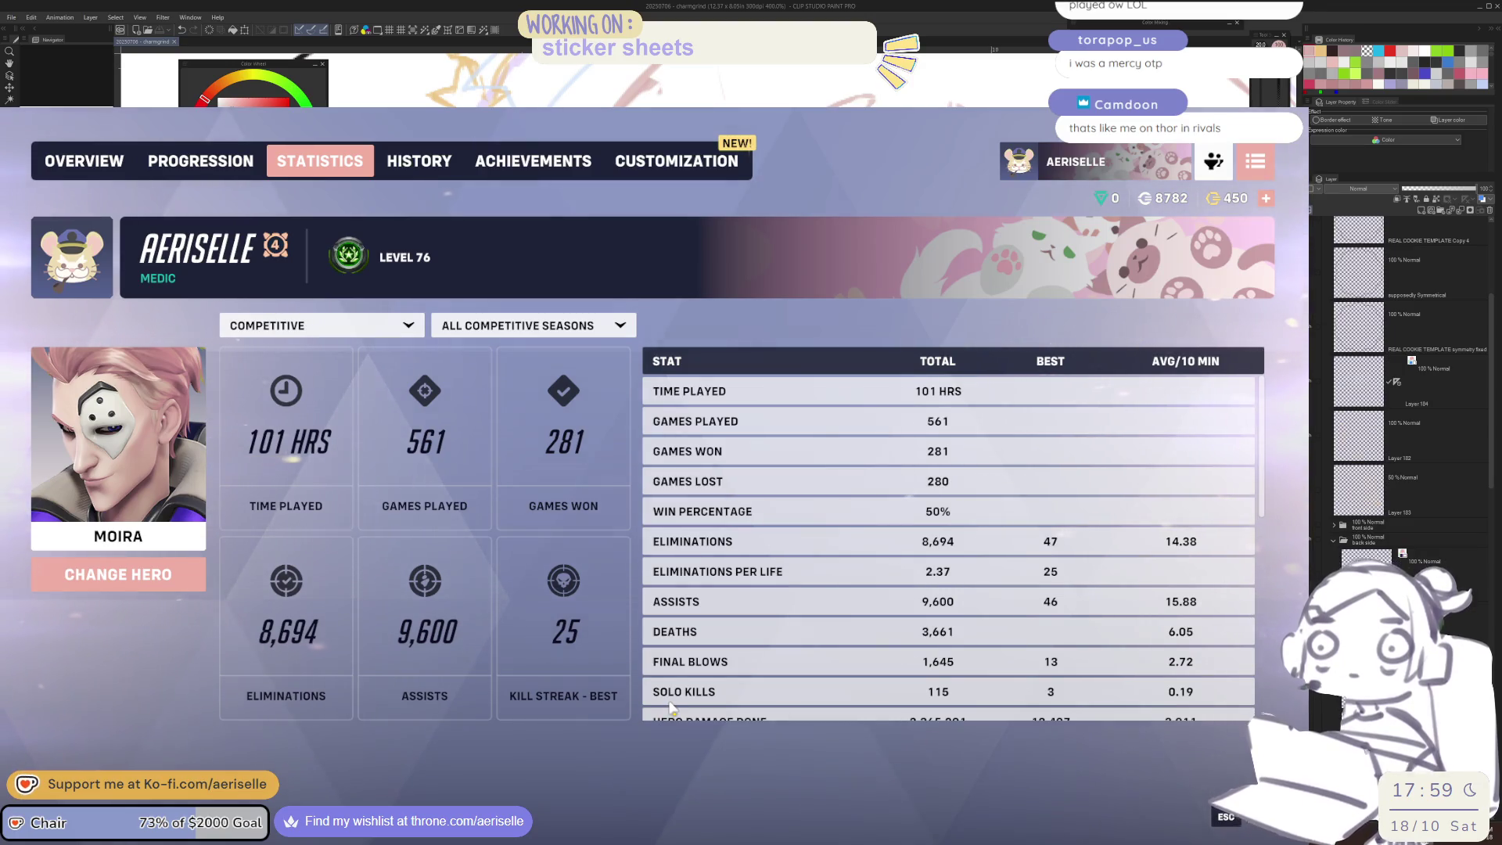
Browse the career profile stats, then open the History tab's Highlights of today's top Moira plays
{"action": "scroll", "coordinate": [673, 708], "scroll_direction": "down", "scroll_amount": 1}
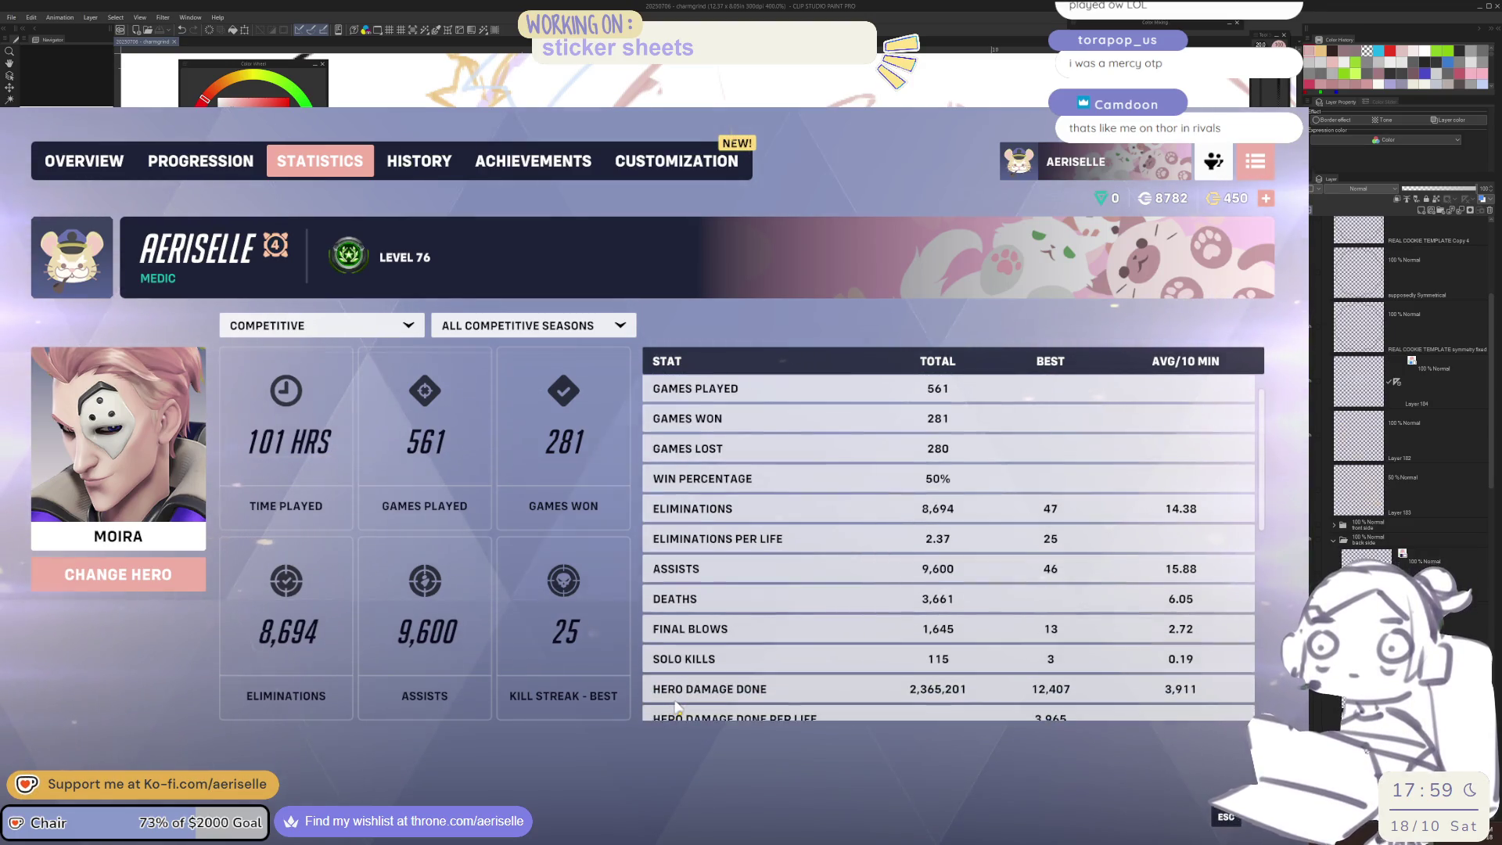
{"action": "scroll", "coordinate": [677, 706], "scroll_direction": "up", "scroll_amount": 1}
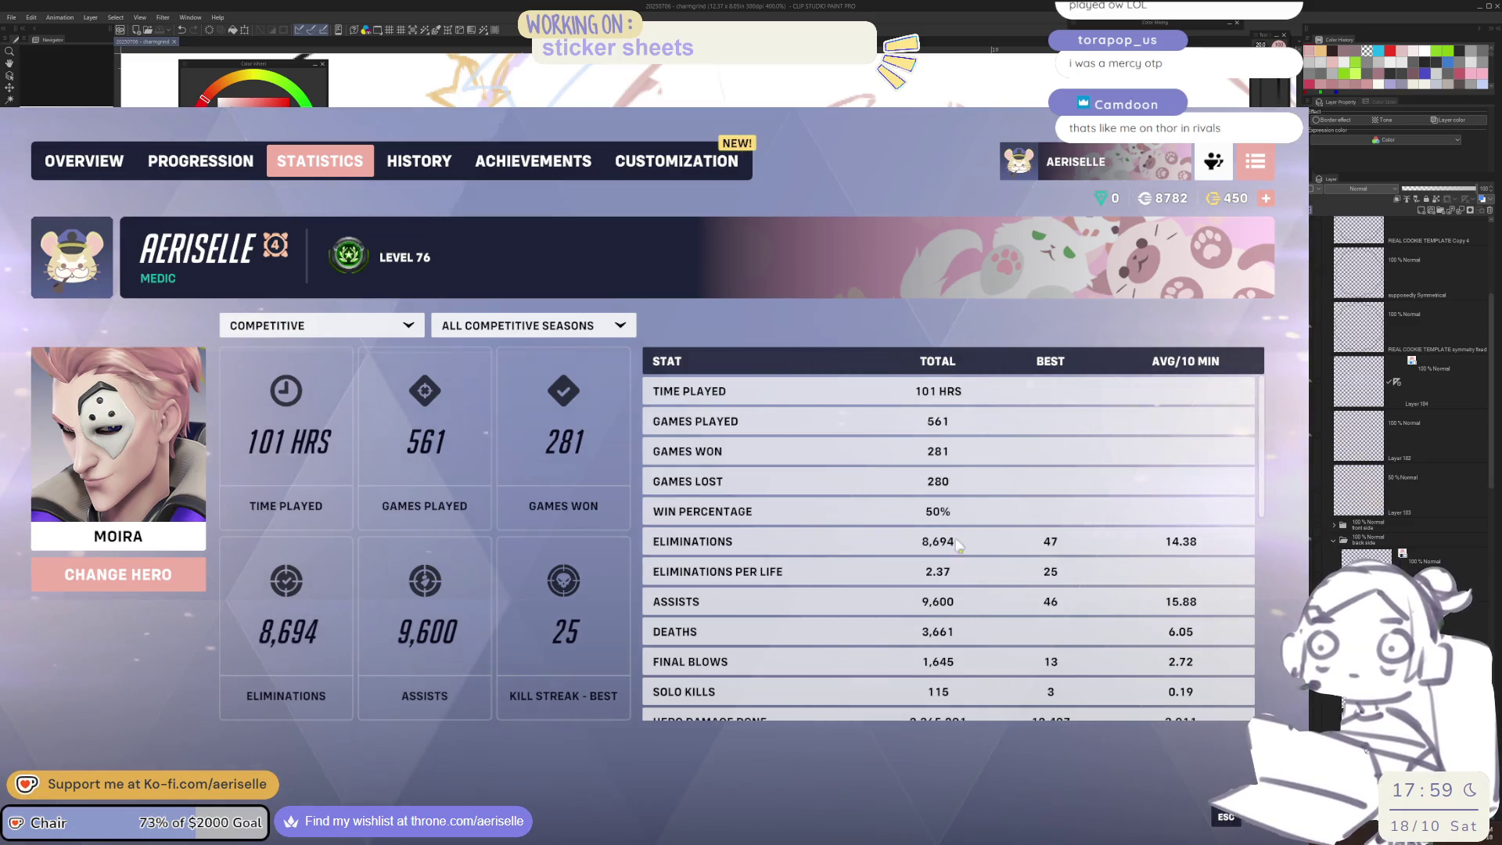
{"action": "scroll", "coordinate": [960, 550], "scroll_direction": "down", "scroll_amount": 5}
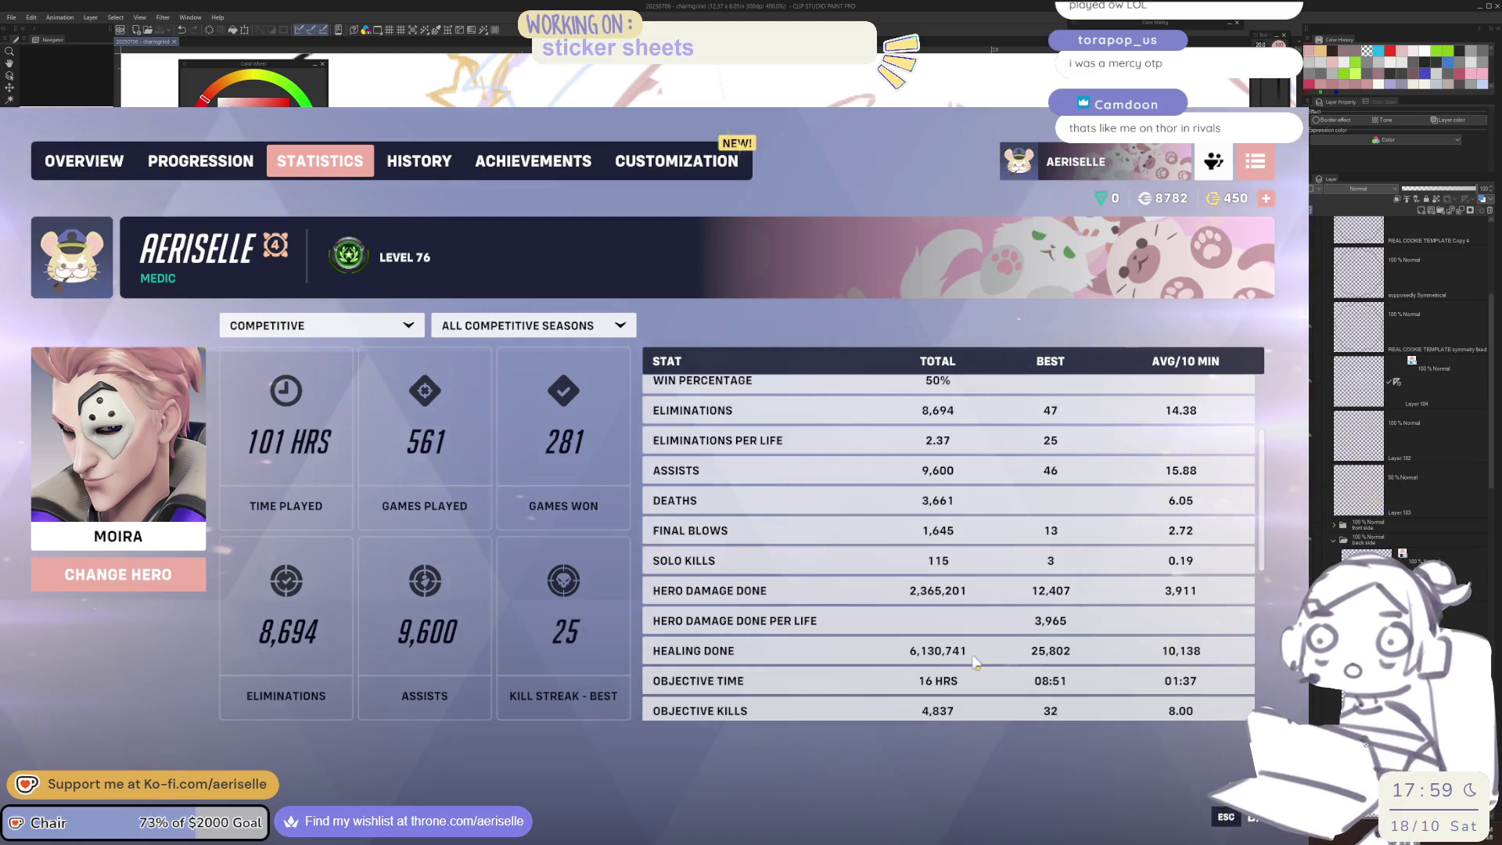
{"action": "scroll", "coordinate": [976, 662], "scroll_direction": "down", "scroll_amount": 1}
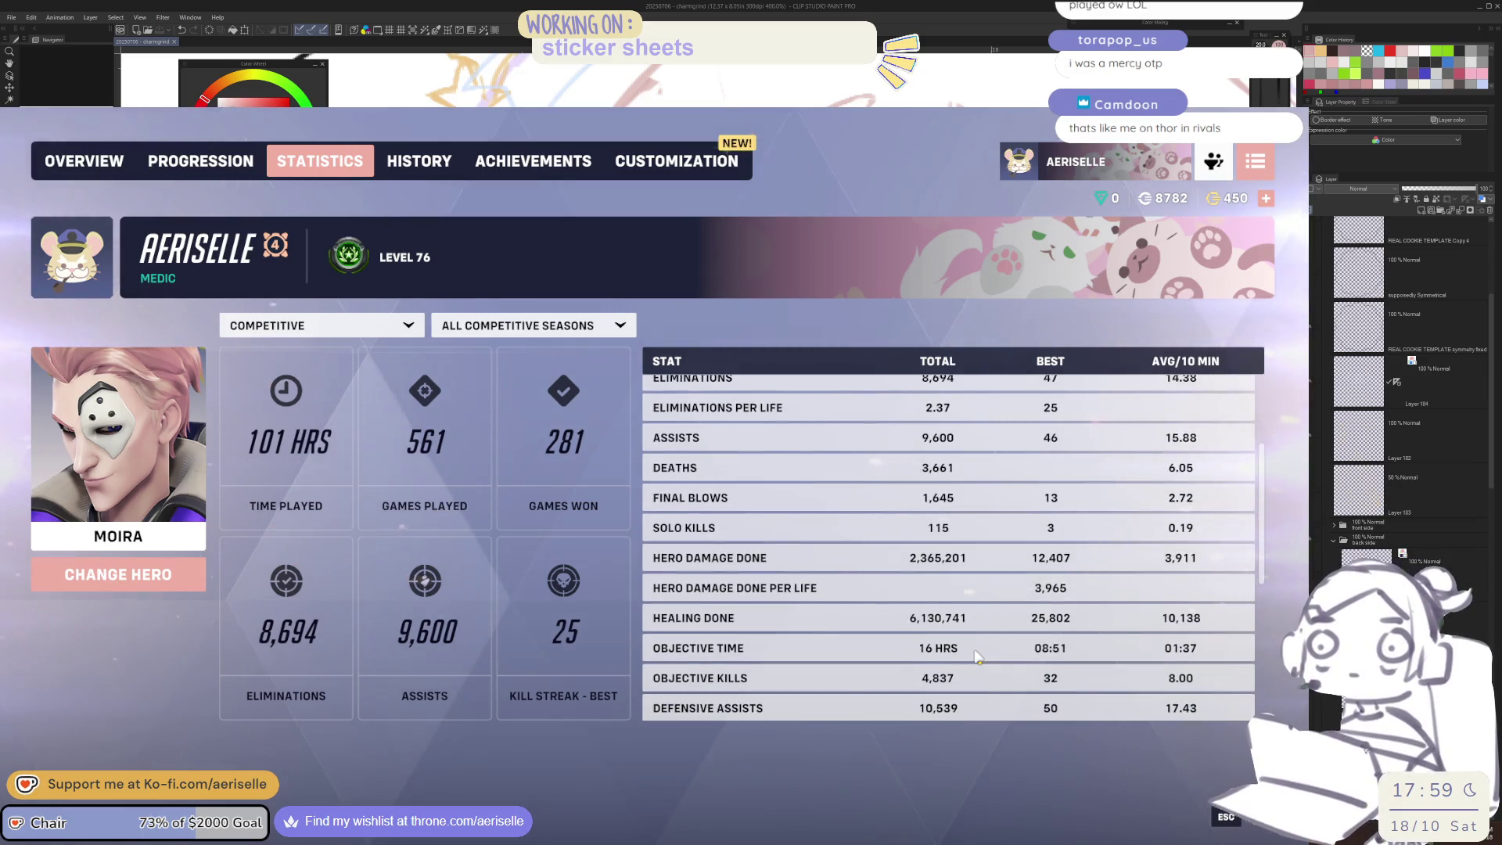
{"action": "scroll", "coordinate": [977, 656], "scroll_direction": "up", "scroll_amount": 1}
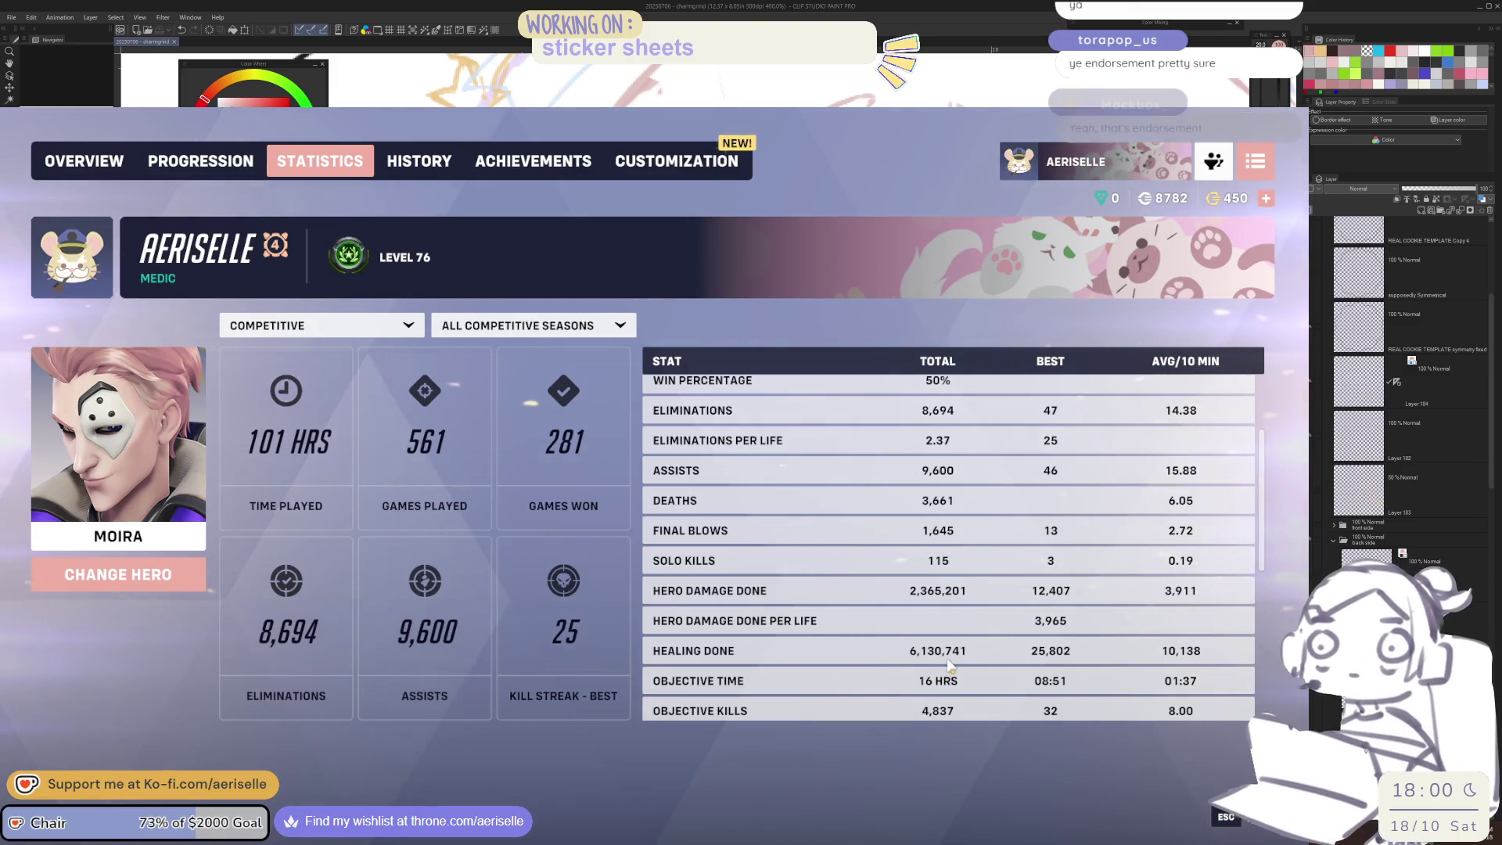
{"action": "scroll", "coordinate": [938, 626], "scroll_direction": "down", "scroll_amount": 3}
{"action": "scroll", "coordinate": [988, 611], "scroll_direction": "down", "scroll_amount": 5}
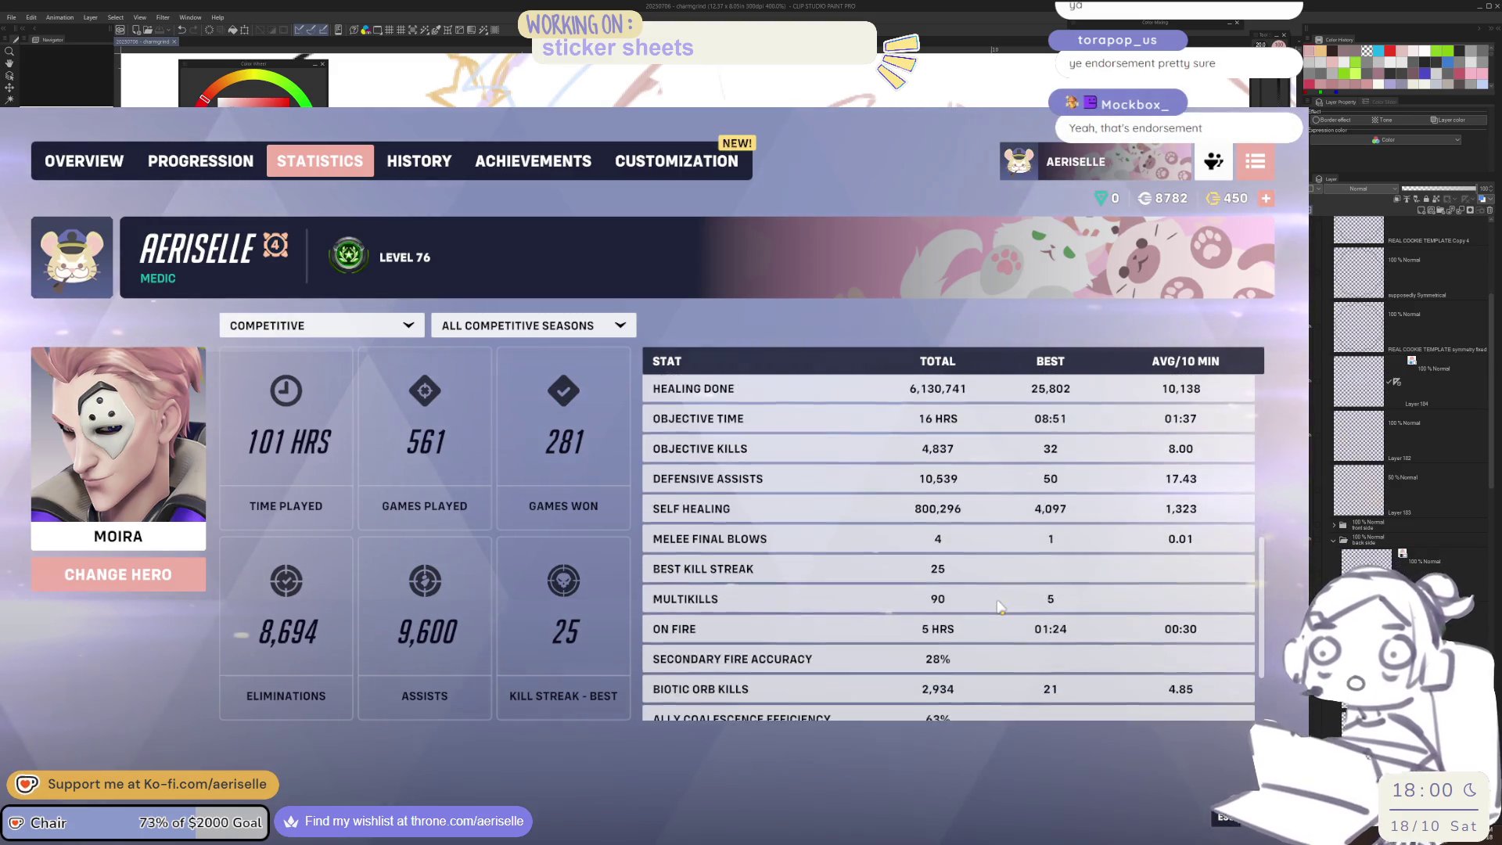
{"action": "scroll", "coordinate": [1000, 606], "scroll_direction": "down", "scroll_amount": 4}
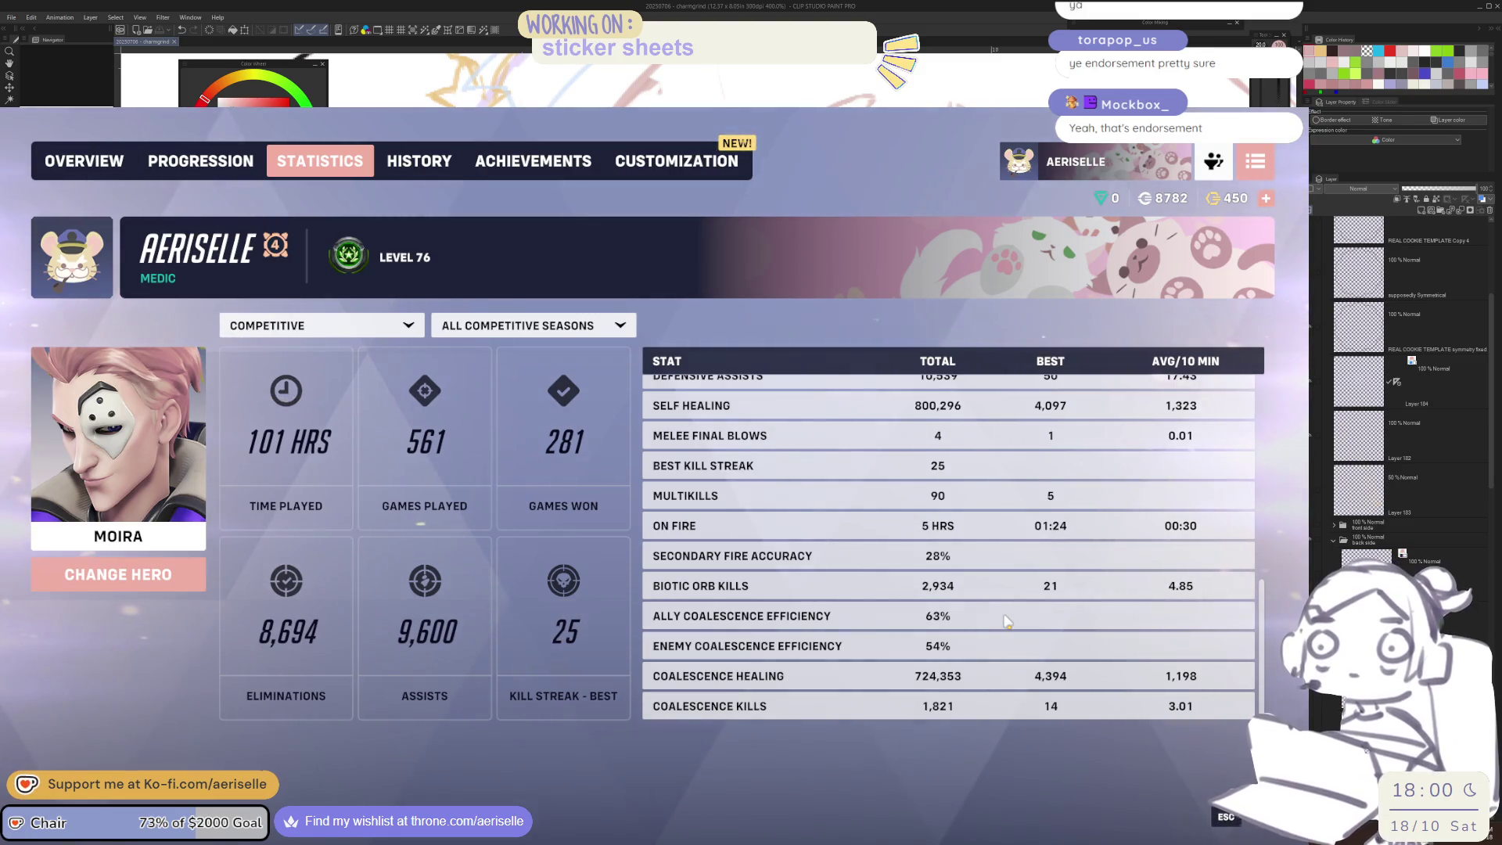
{"action": "left_click", "coordinate": [450, 178]}
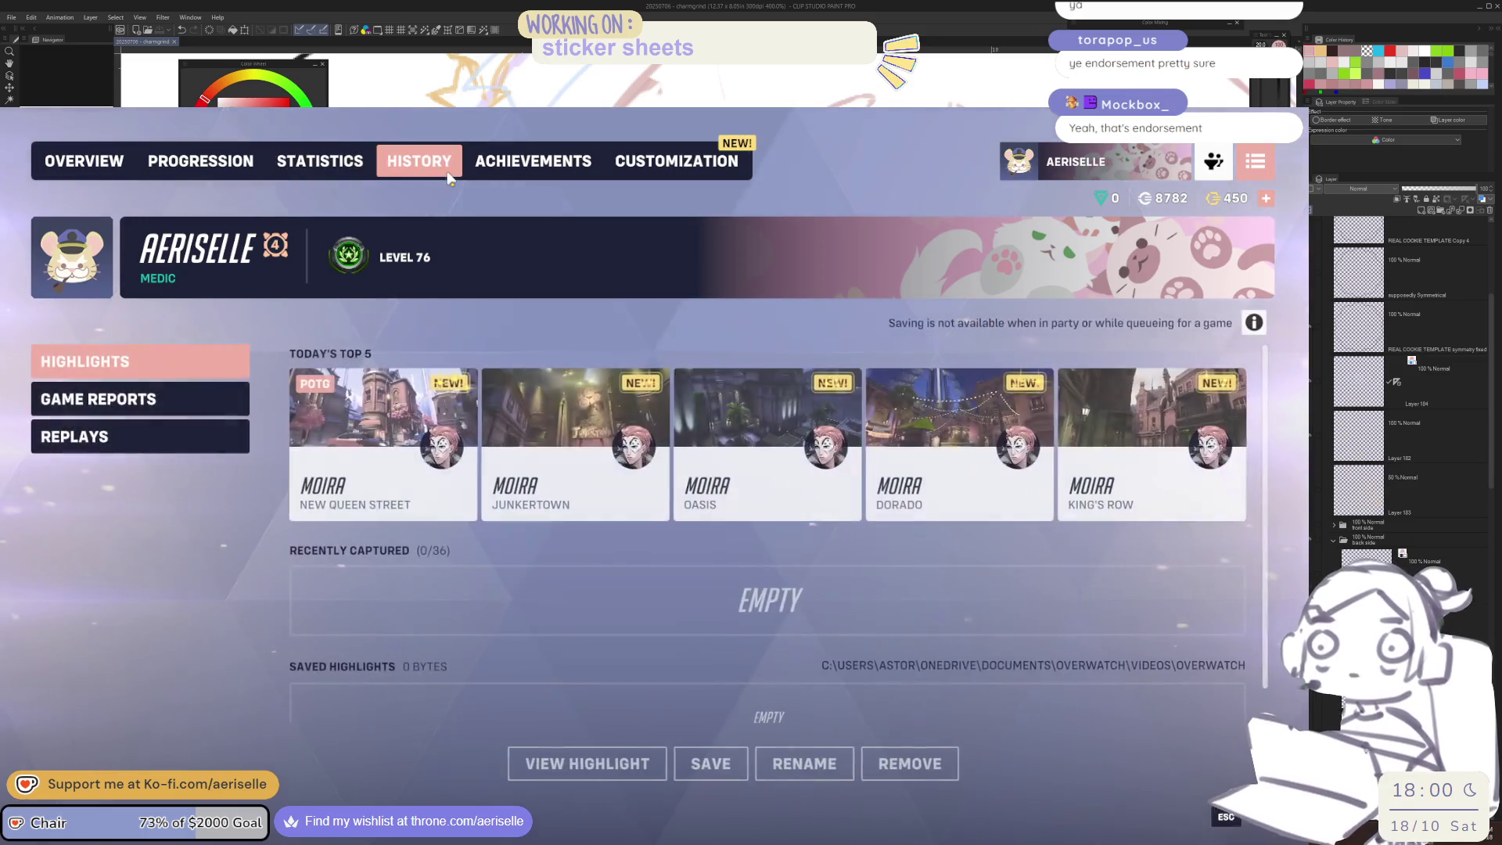
Browse the game reports match list, flicking to Highlights and back, then return to the main menu
{"action": "left_click", "coordinate": [209, 407]}
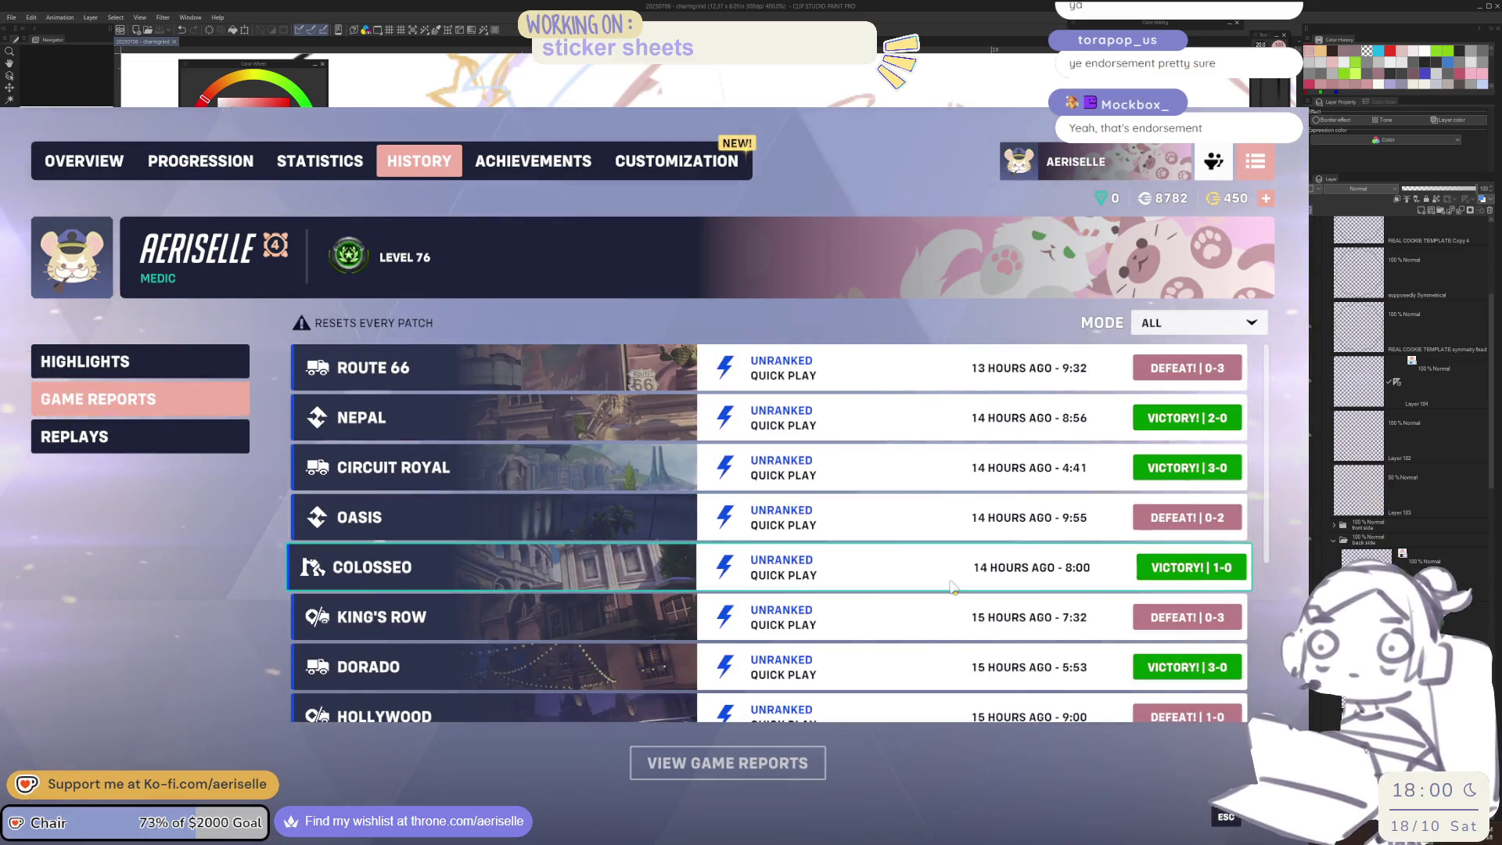
{"action": "scroll", "coordinate": [949, 581], "scroll_direction": "down", "scroll_amount": 5}
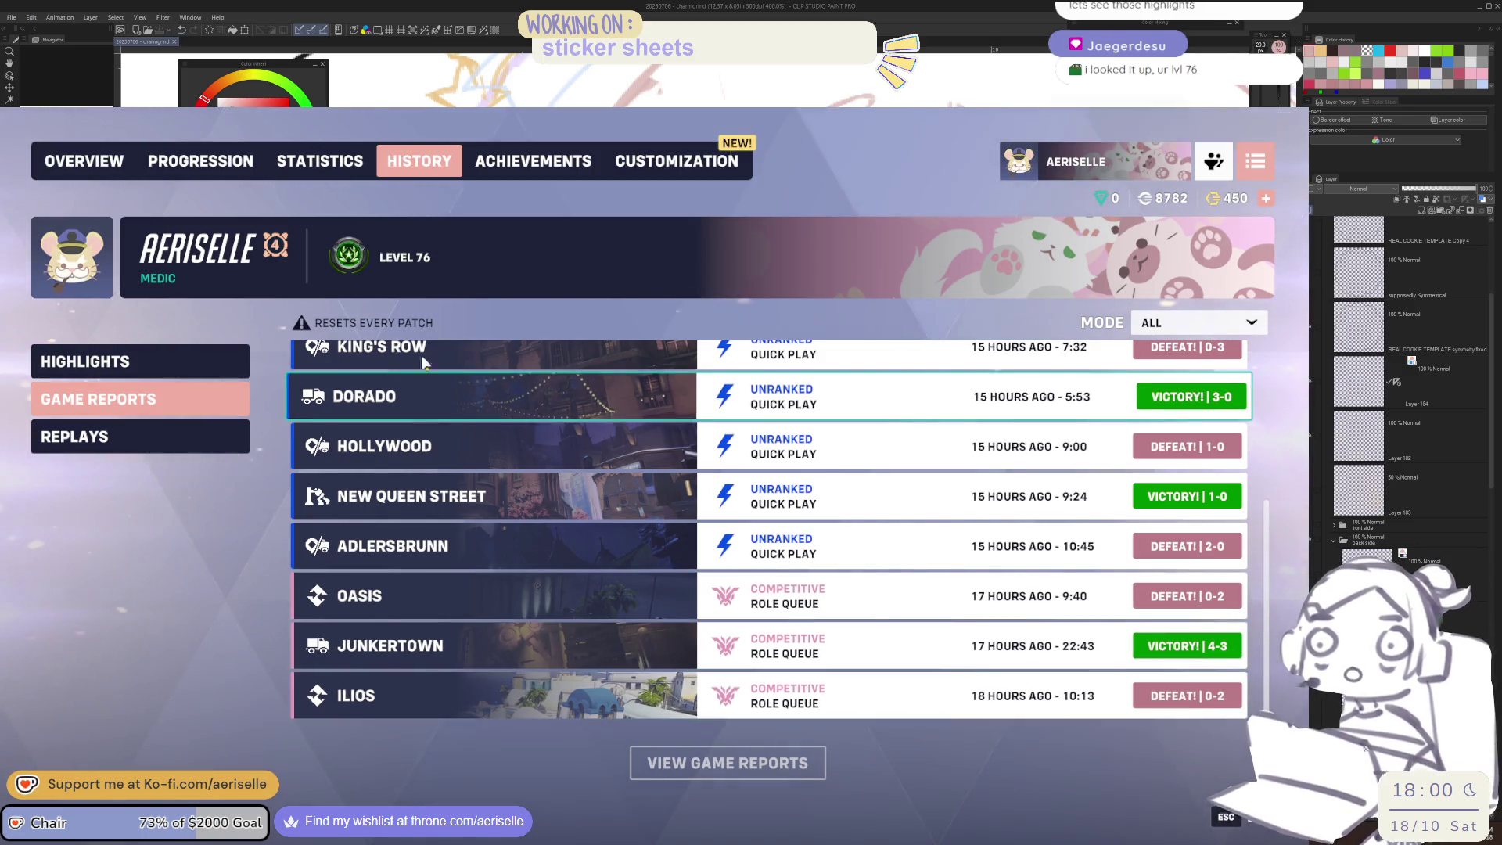
{"action": "left_click", "coordinate": [231, 371]}
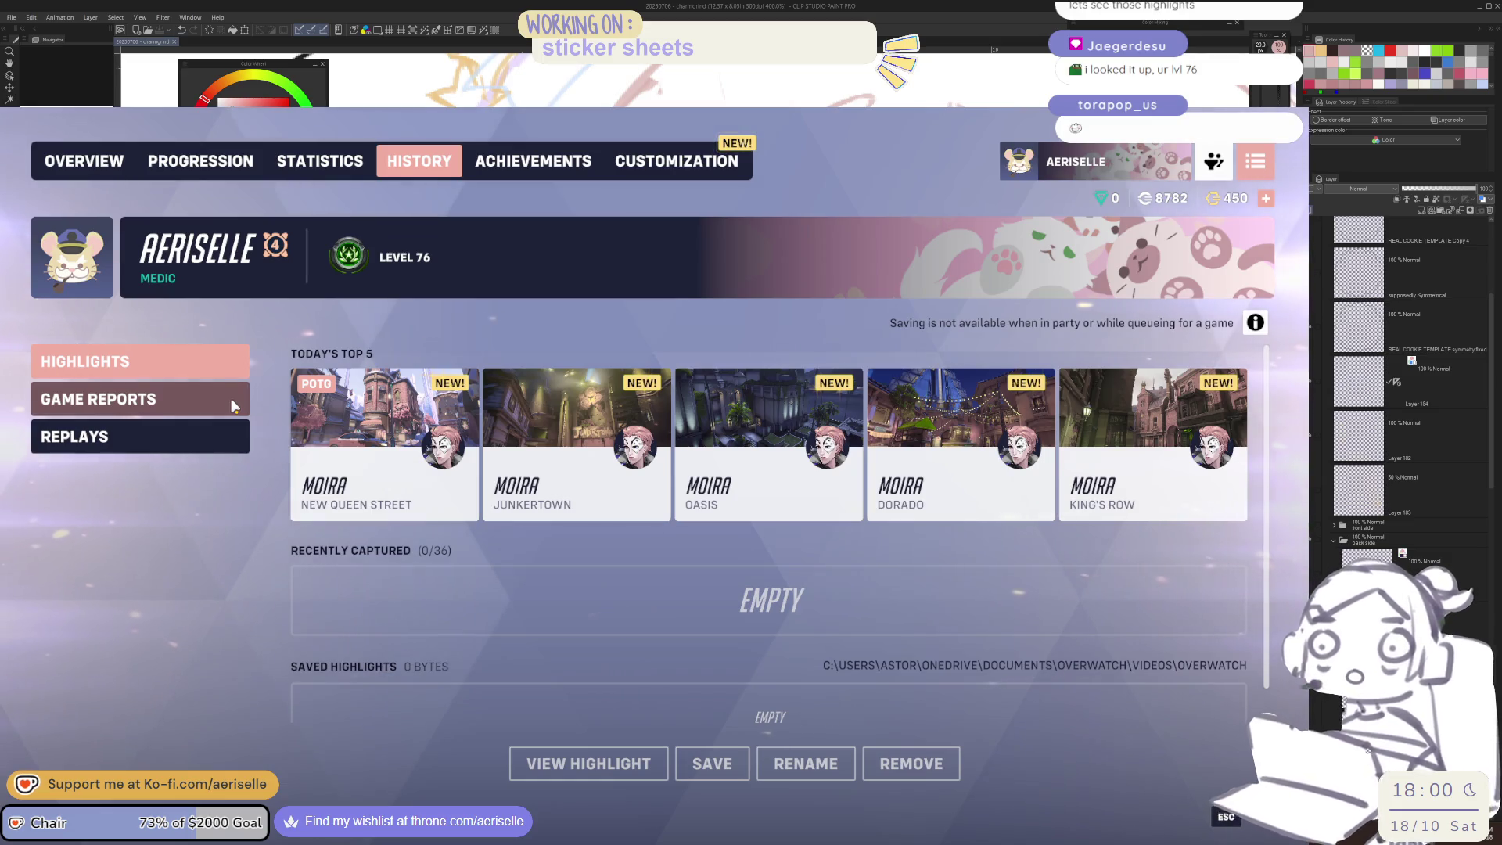
{"action": "left_click", "coordinate": [232, 397]}
{"action": "scroll", "coordinate": [858, 620], "scroll_direction": "down", "scroll_amount": 3}
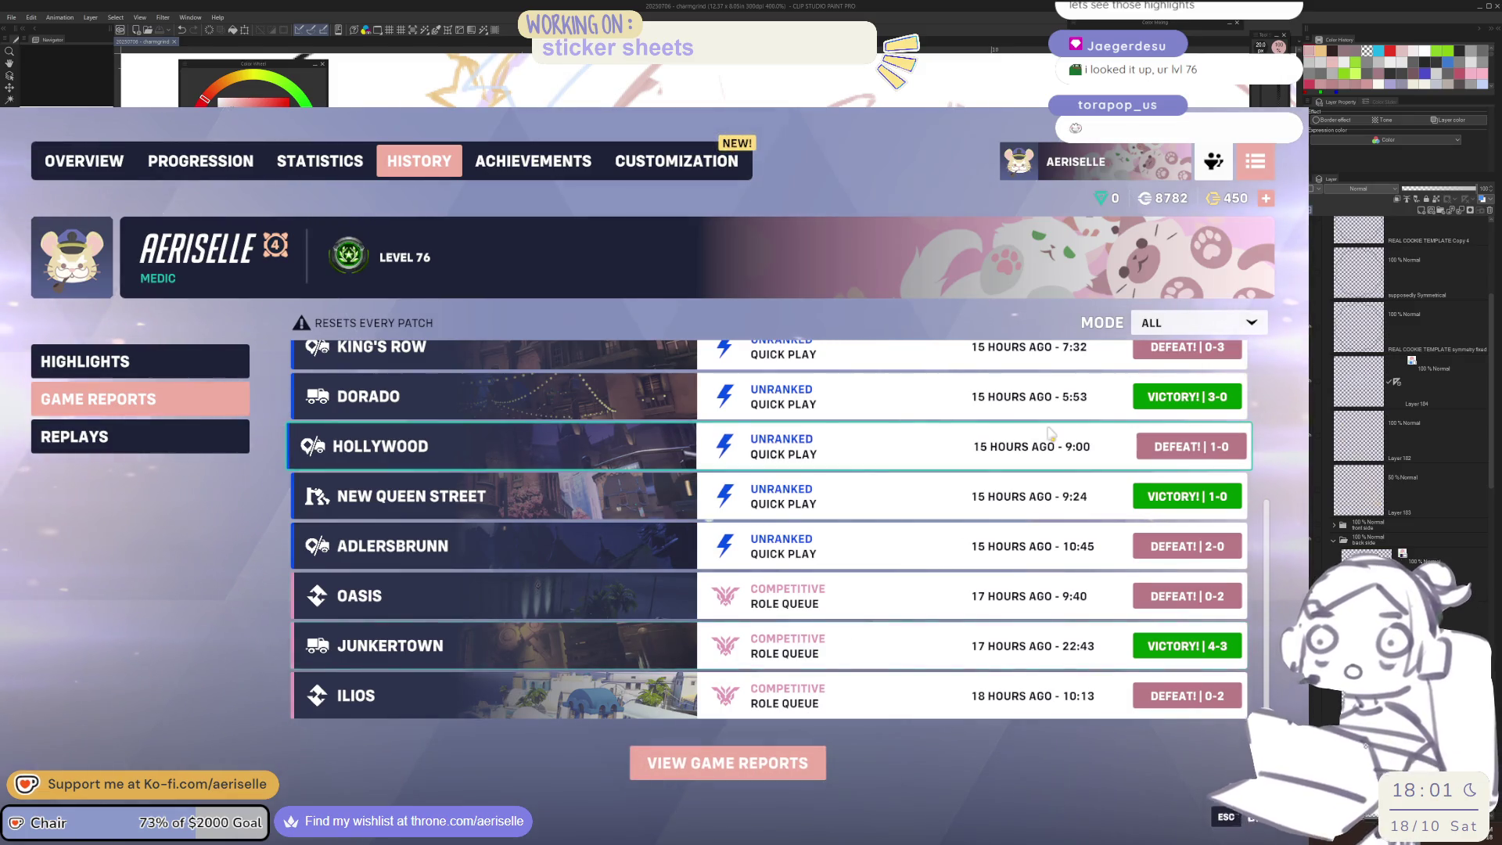
{"action": "key", "text": "Escape"}
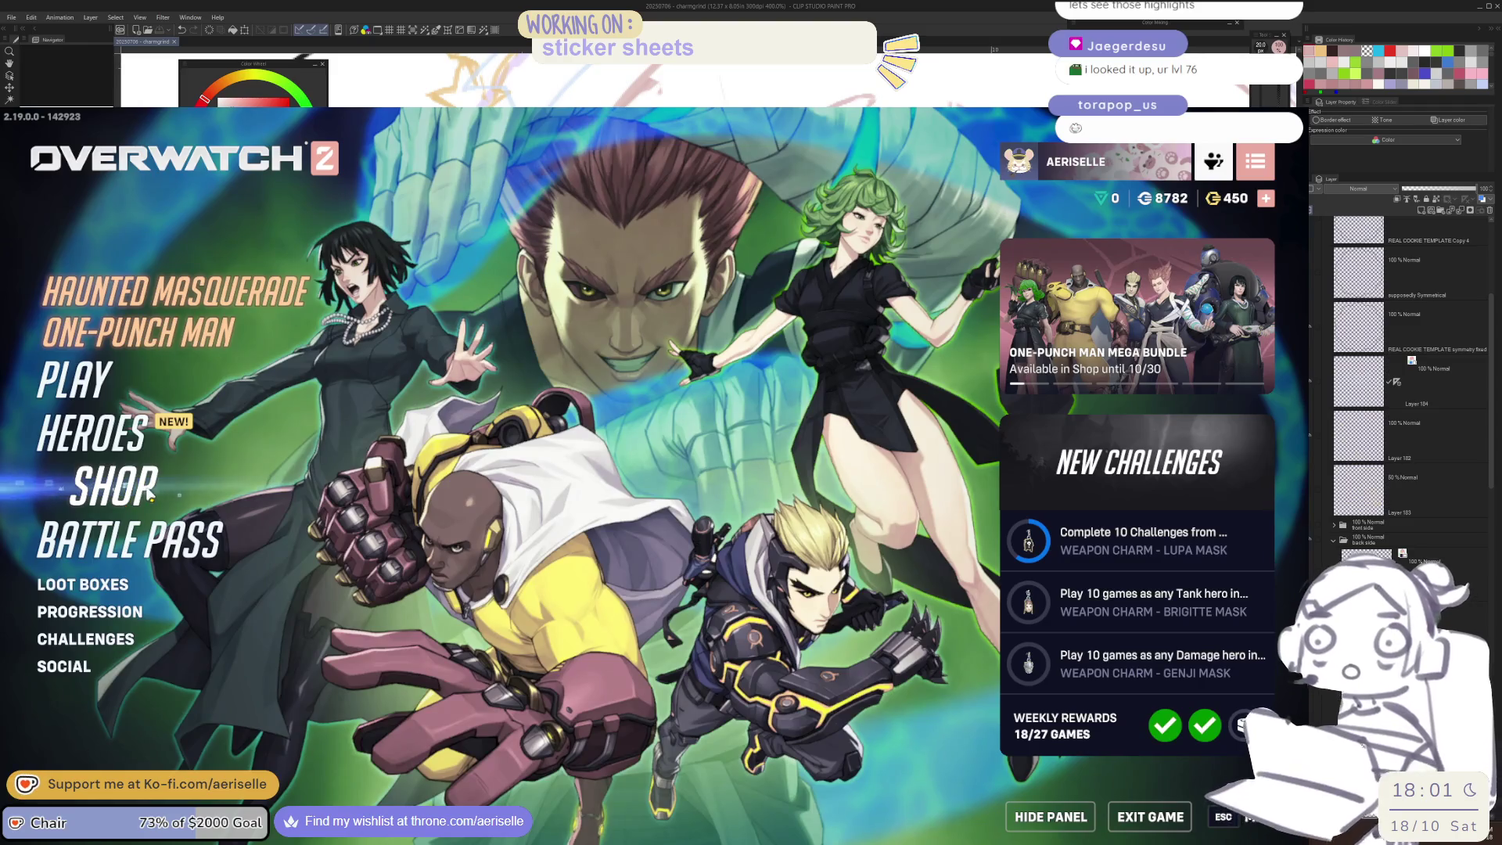
{"action": "left_click", "coordinate": [139, 429]}
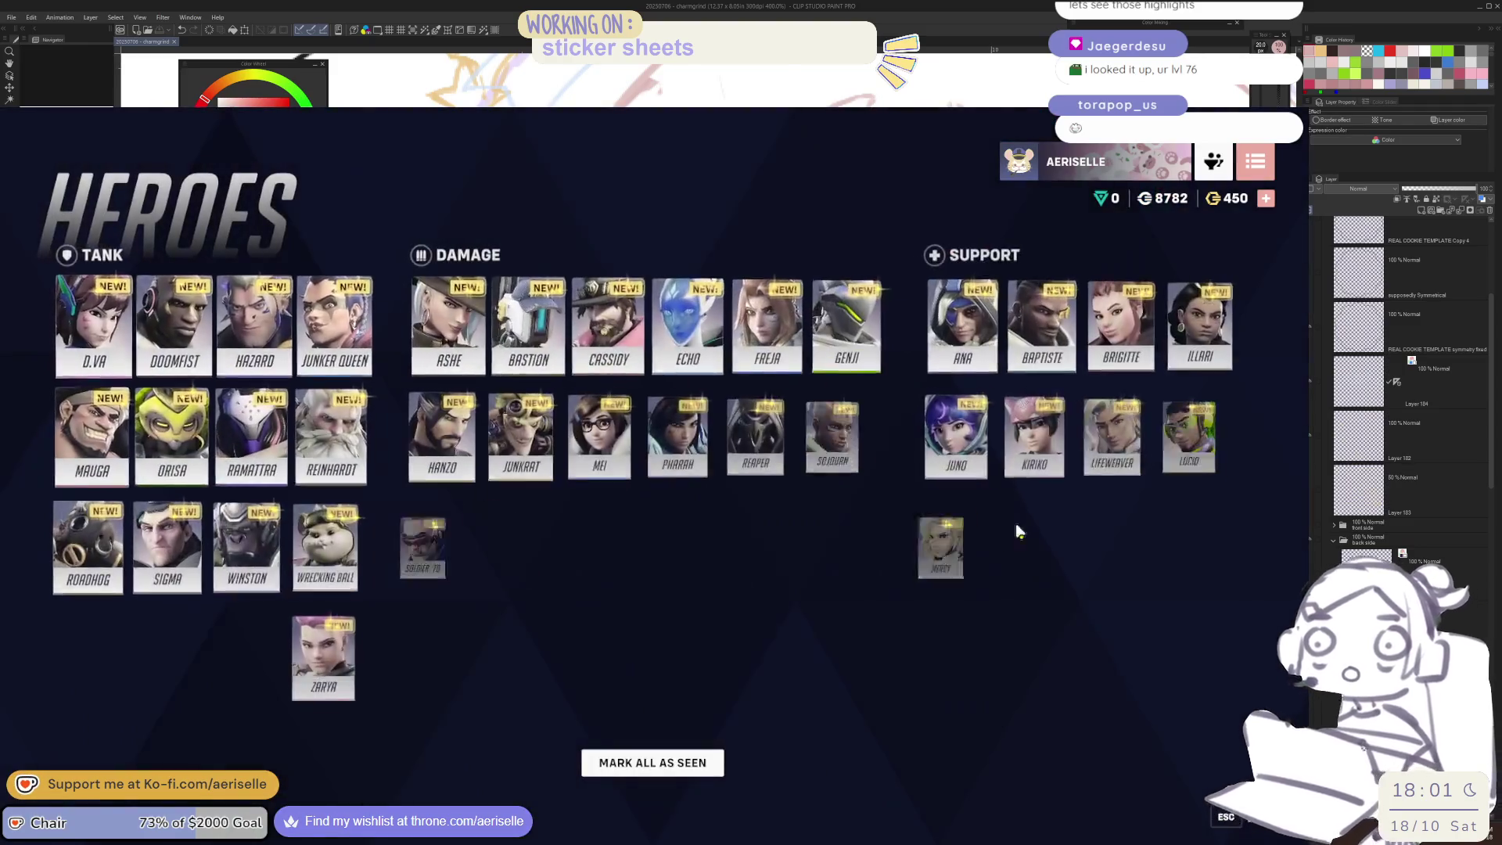
{"action": "left_click", "coordinate": [1040, 565]}
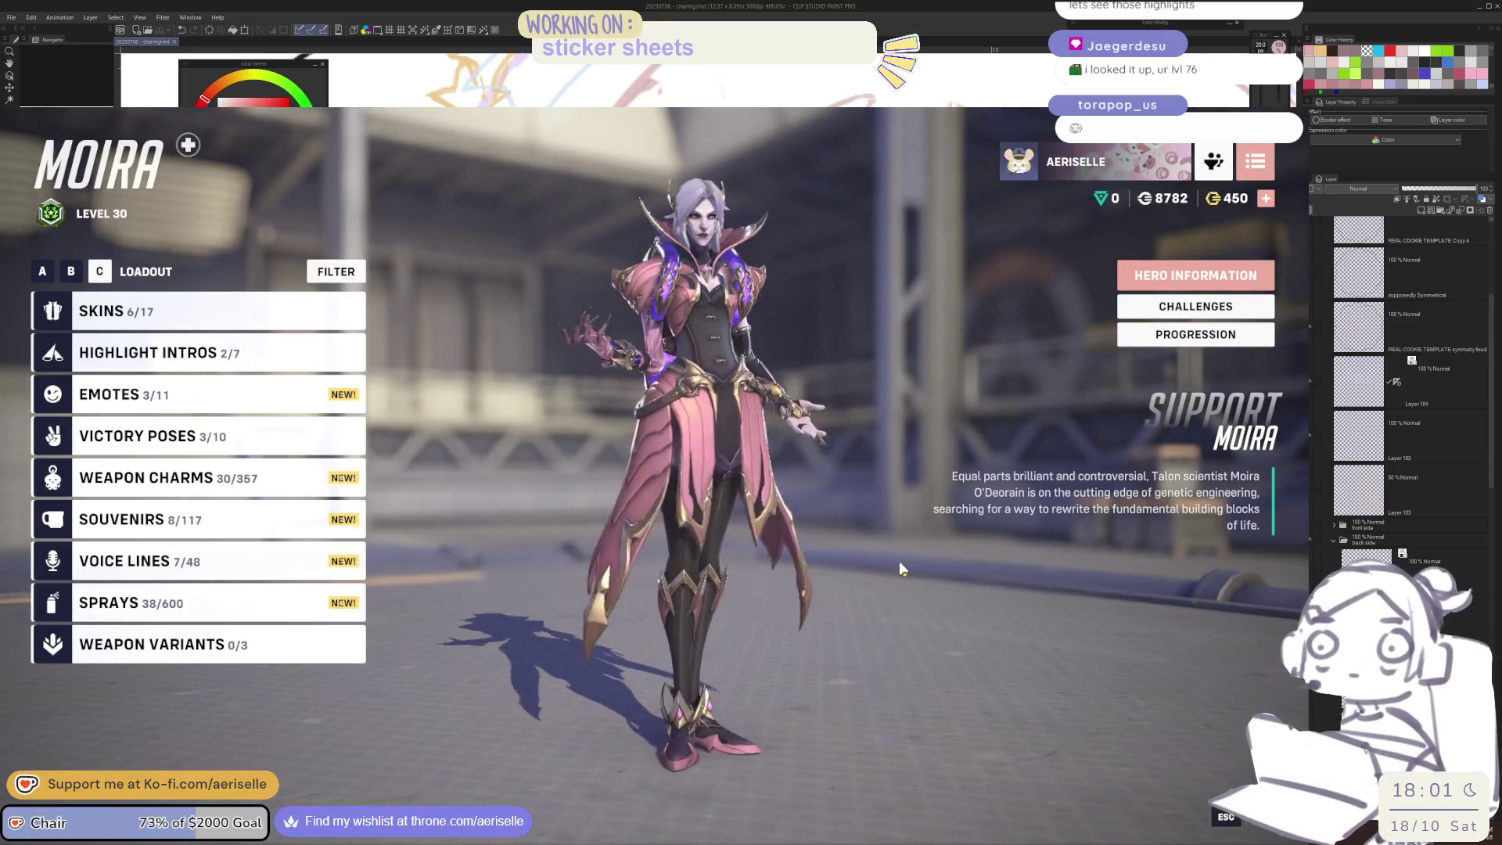
{"action": "key", "text": "Escape"}
{"action": "key", "text": "Escape"}
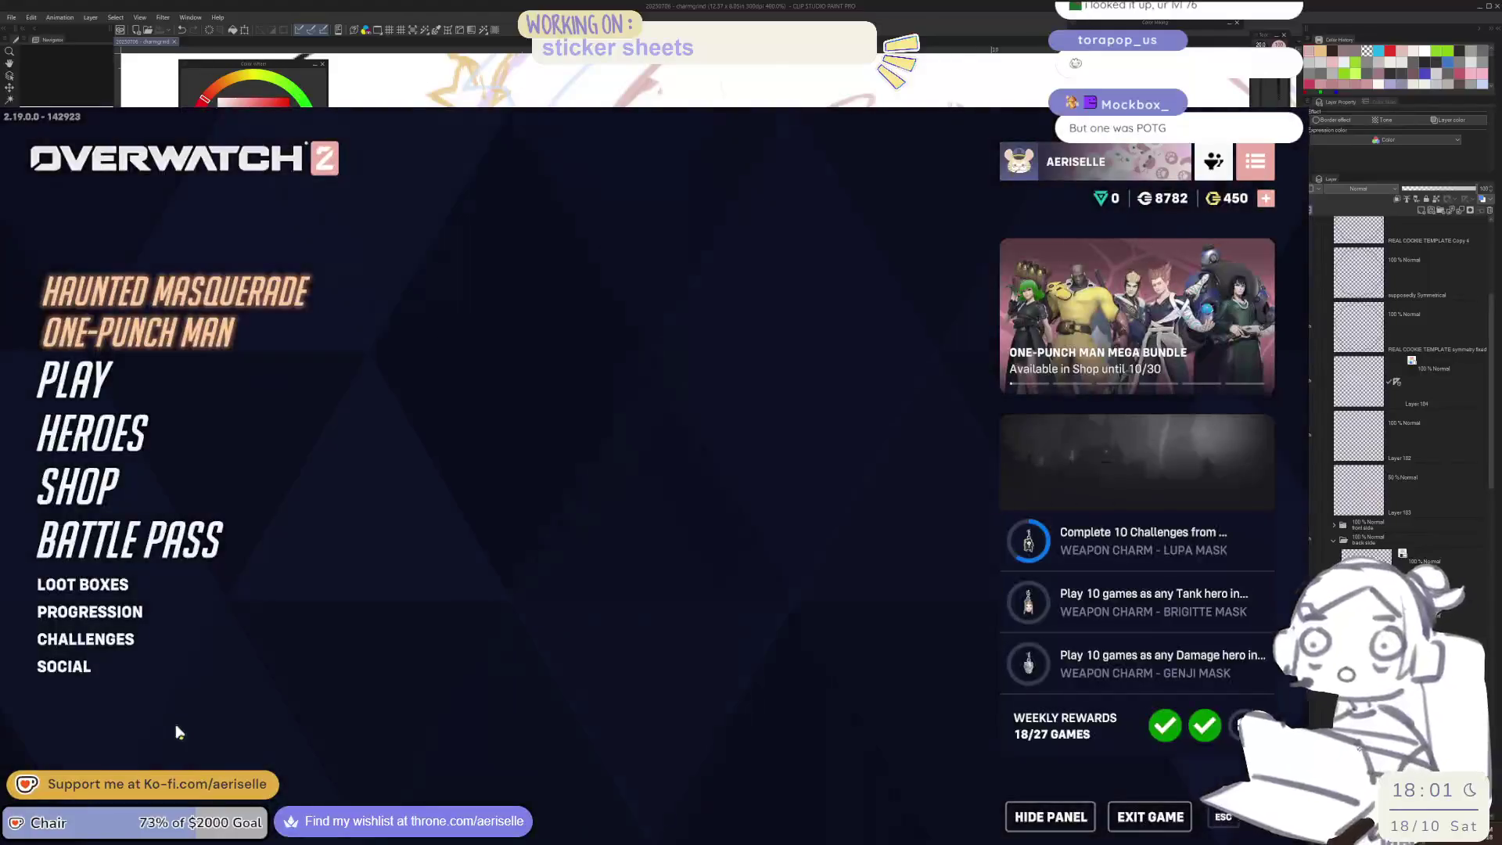
{"action": "key", "text": "Escape"}
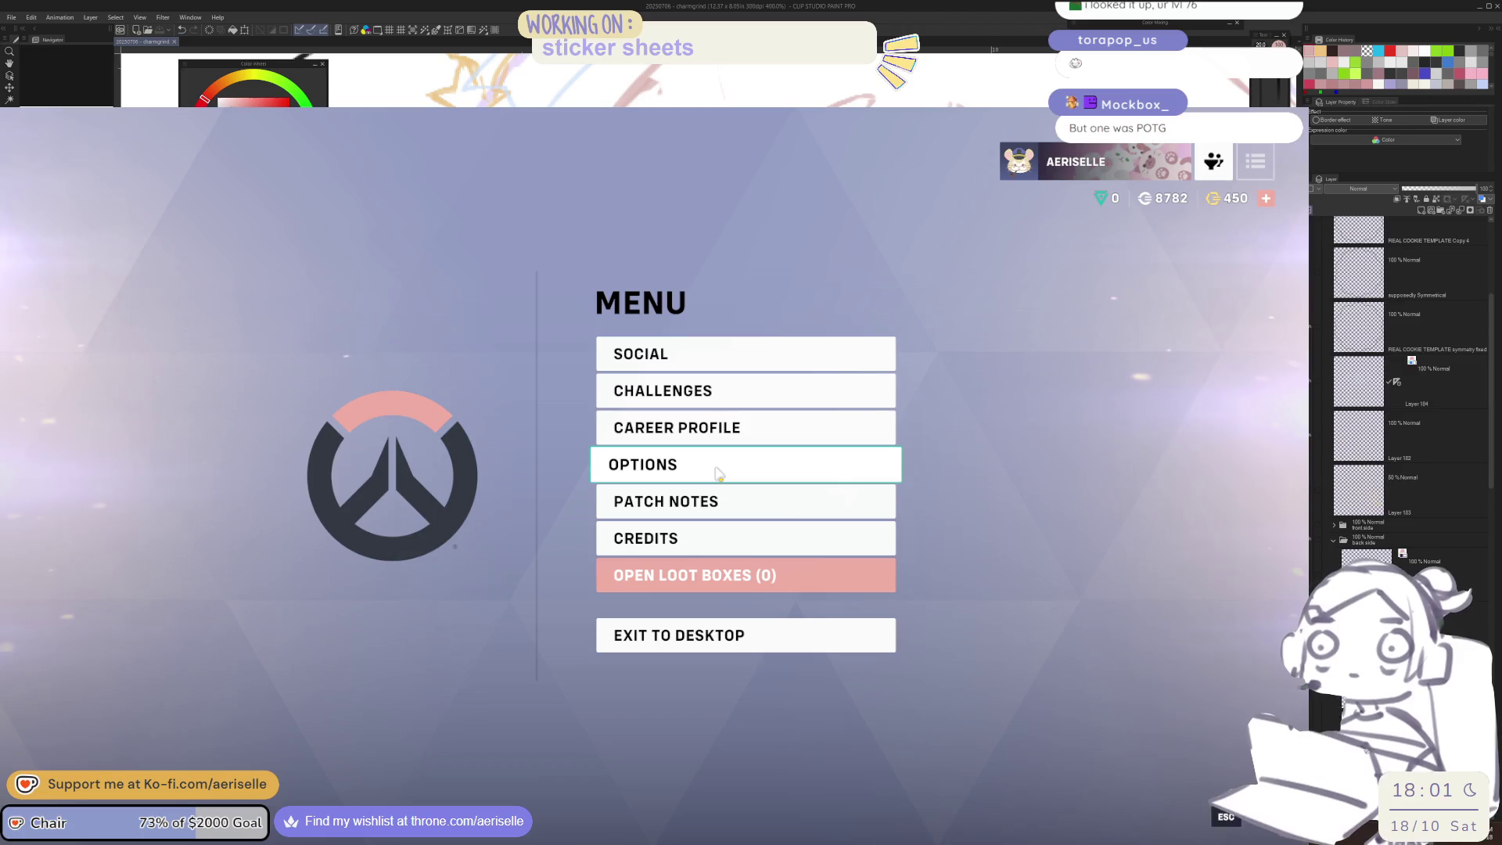
{"action": "left_click", "coordinate": [717, 472]}
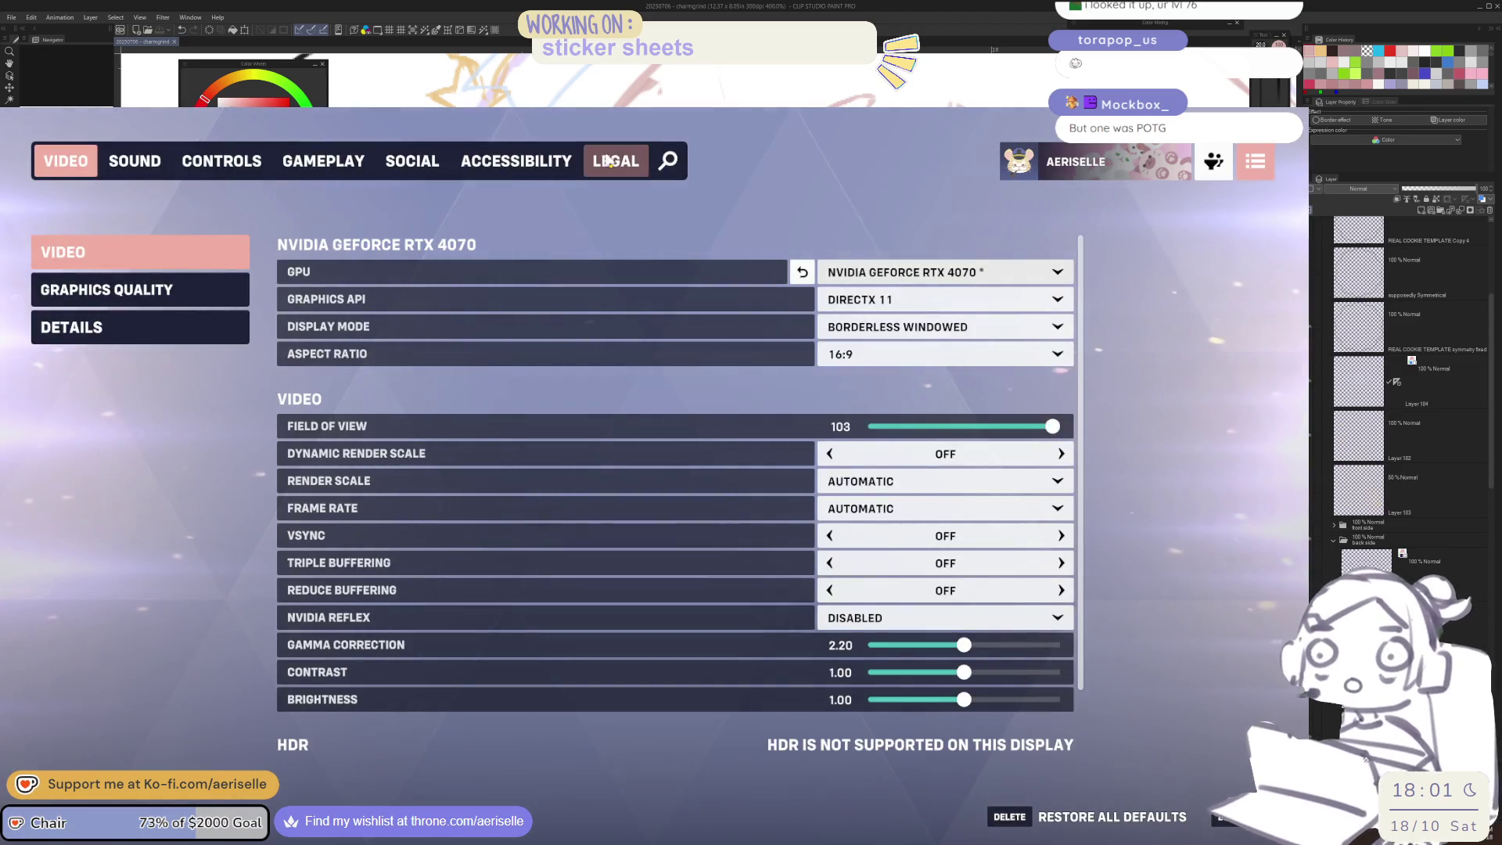
{"action": "left_click", "coordinate": [472, 162]}
{"action": "left_click", "coordinate": [172, 297]}
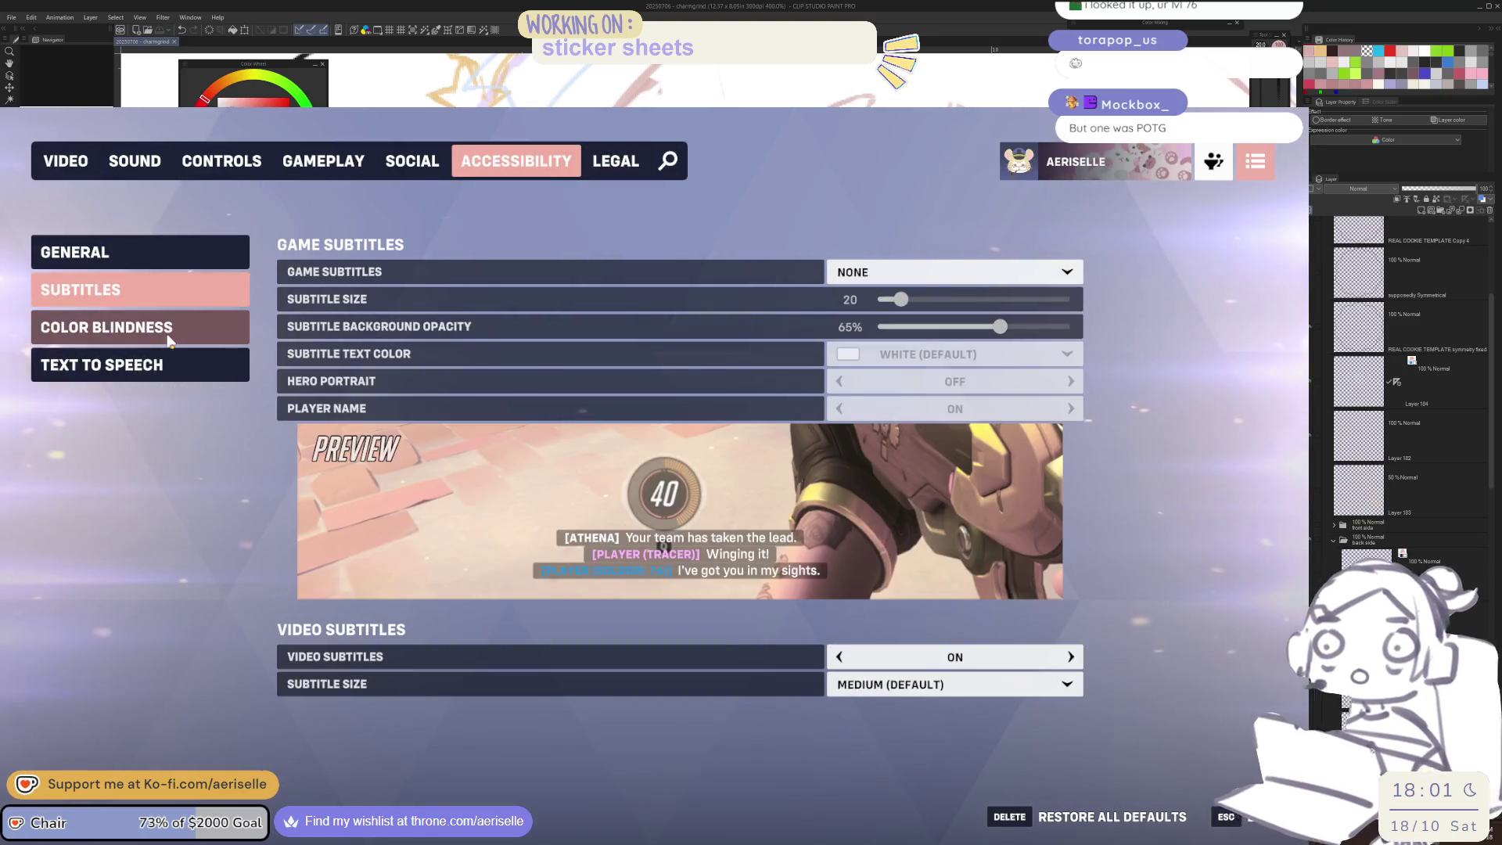
{"action": "left_click", "coordinate": [168, 334]}
{"action": "left_click", "coordinate": [925, 281]}
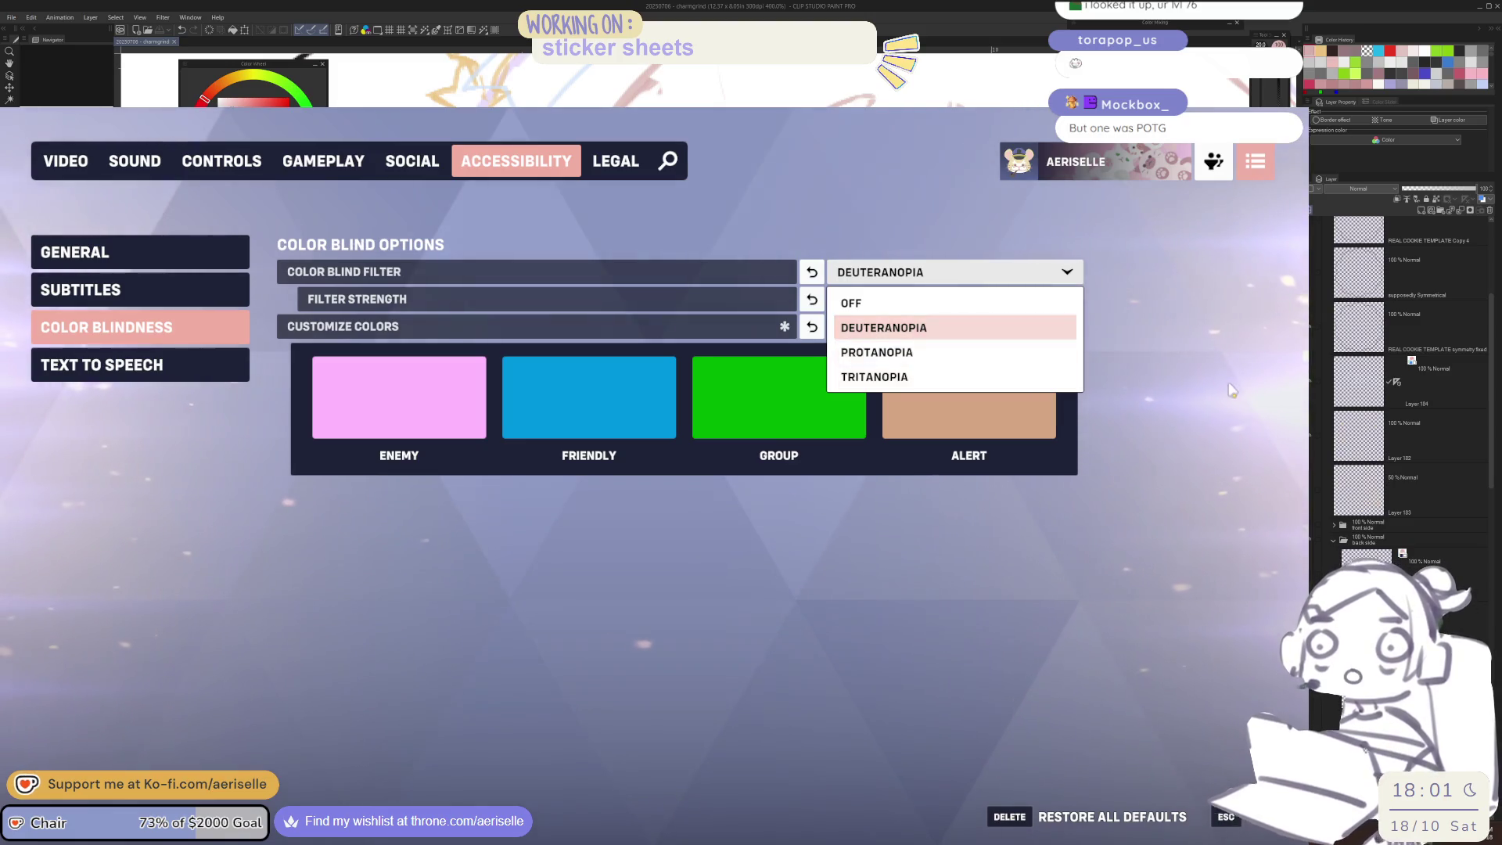
{"action": "left_click", "coordinate": [946, 328]}
{"action": "key", "text": "Escape"}
{"action": "key", "text": "Escape"}
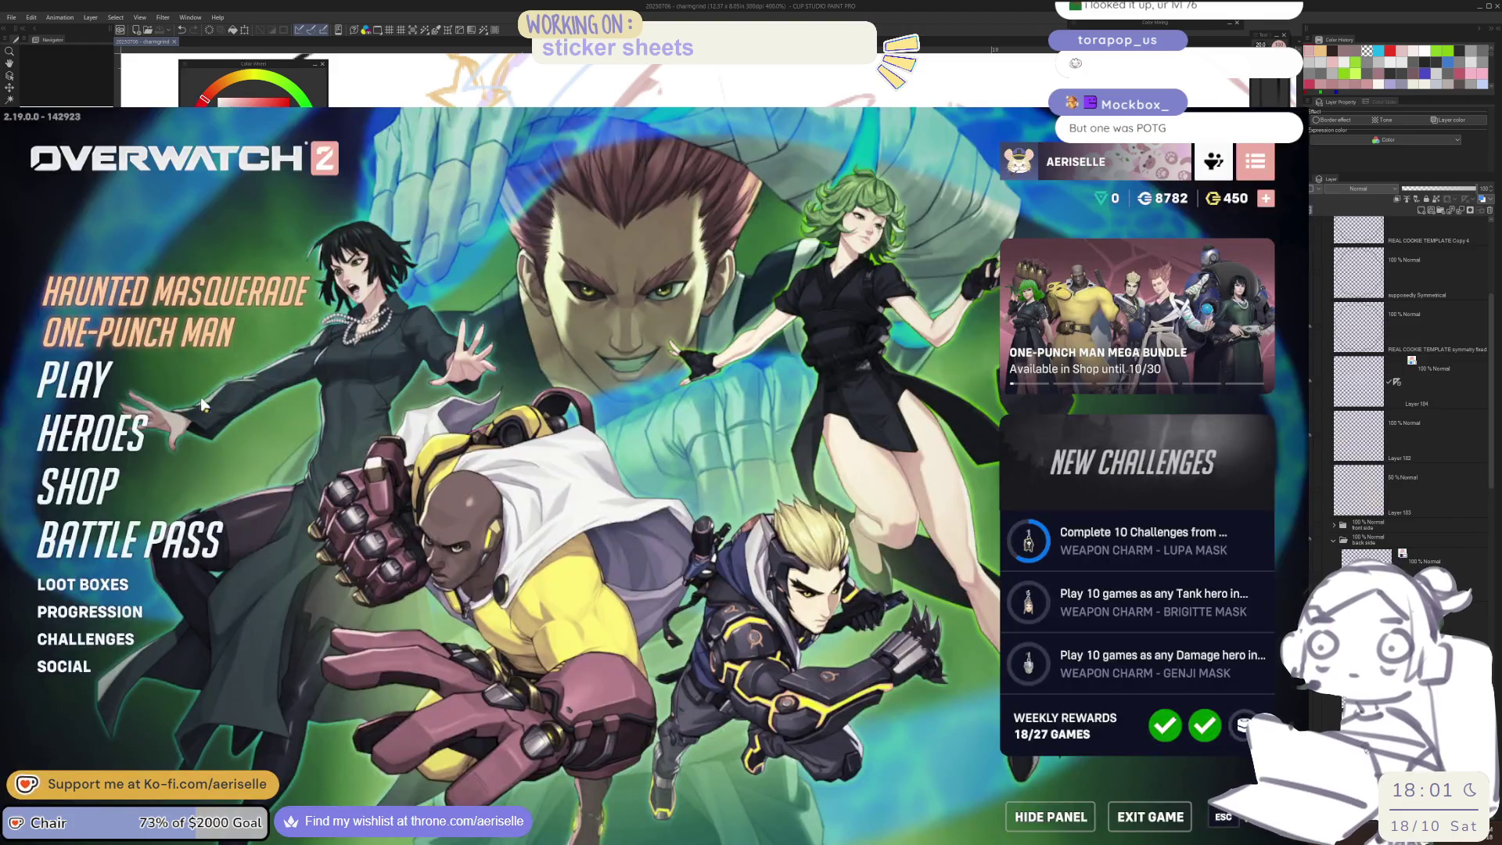
Open the career profile and look through achievements, Moira's competitive statistics and hero progression
{"action": "left_click", "coordinate": [1075, 161]}
{"action": "left_click", "coordinate": [1095, 192]}
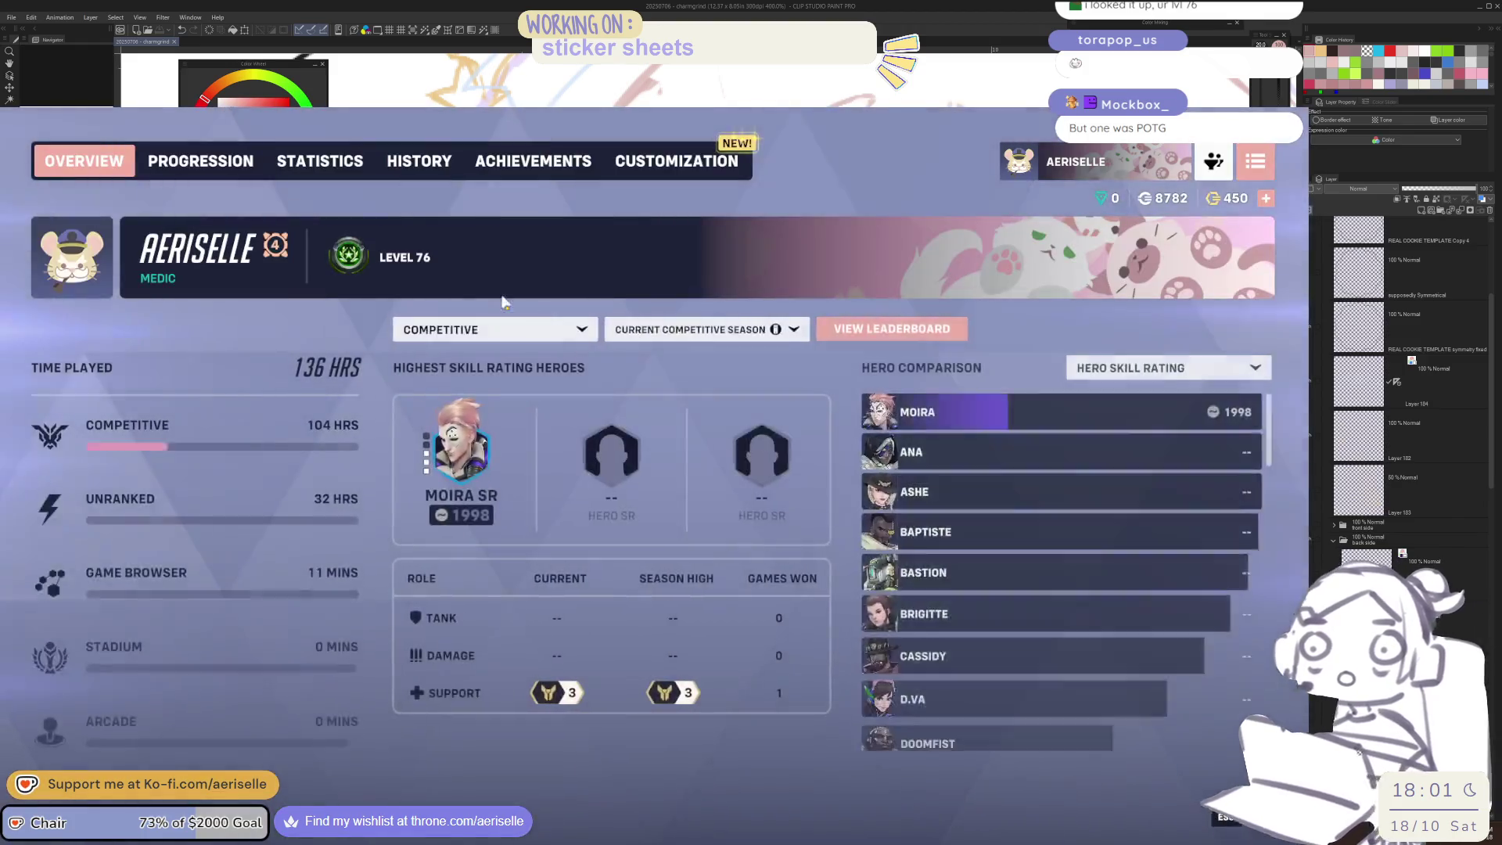
{"action": "left_click", "coordinate": [534, 160]}
{"action": "left_click", "coordinate": [320, 161]}
{"action": "left_click", "coordinate": [202, 161]}
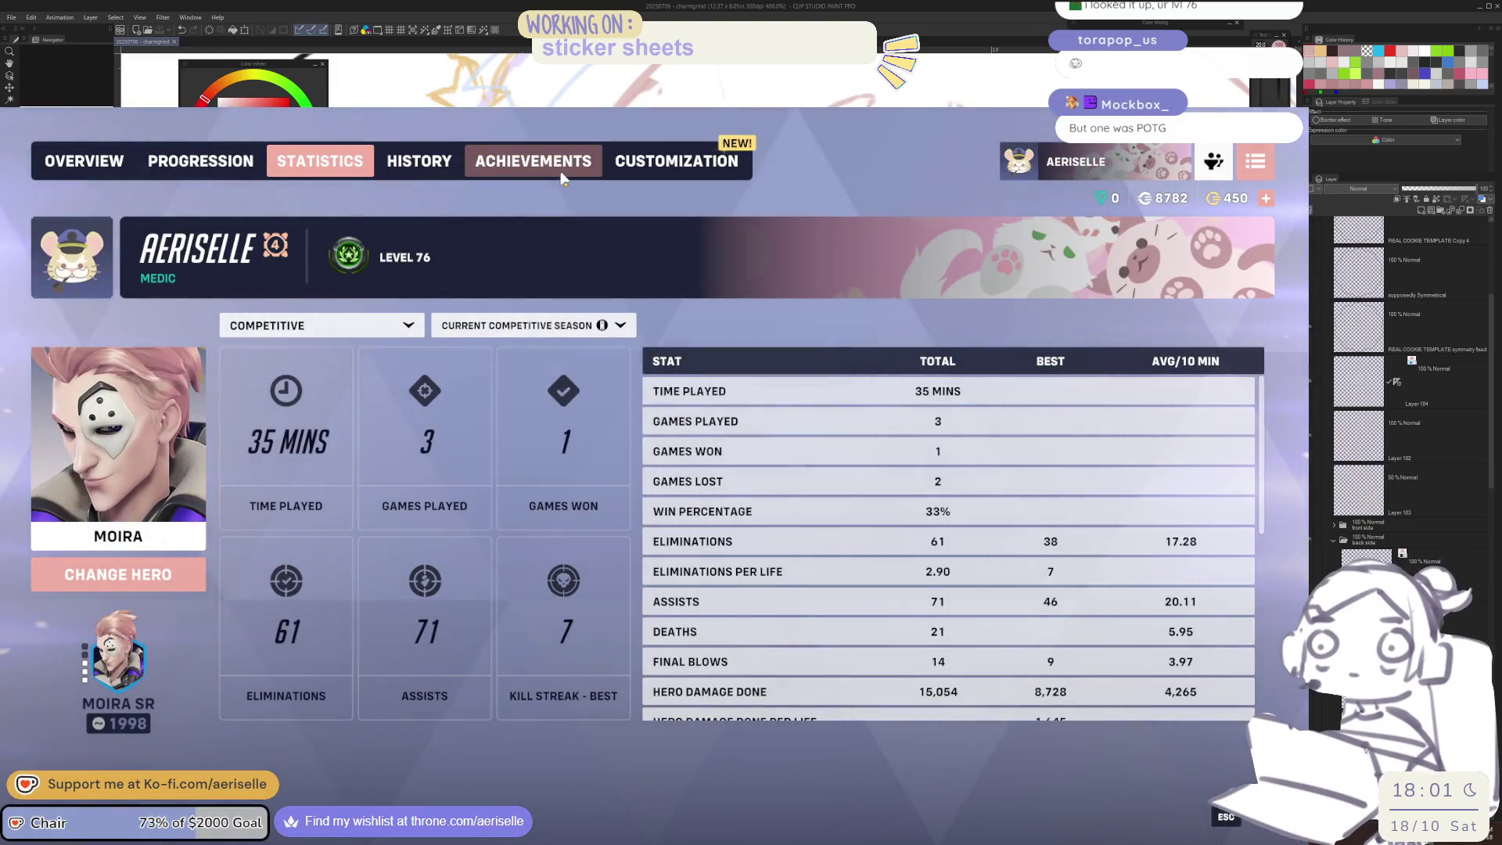
{"action": "left_click", "coordinate": [532, 162]}
Play the New Queen Street play of the game from Highlights, then show the game reports list
{"action": "left_click", "coordinate": [422, 162]}
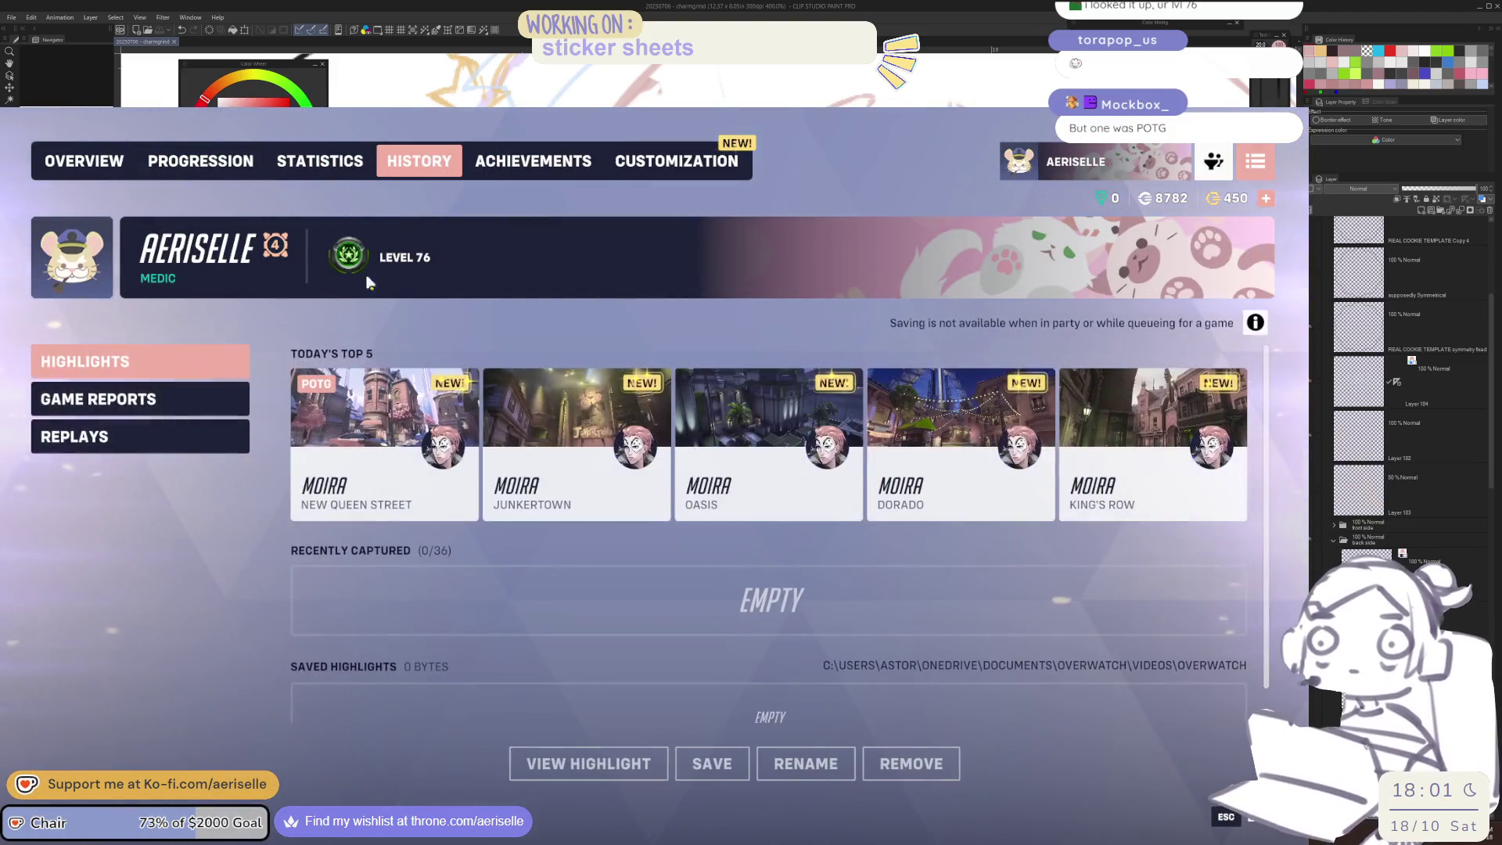
{"action": "left_click", "coordinate": [410, 402]}
{"action": "left_click", "coordinate": [592, 765]}
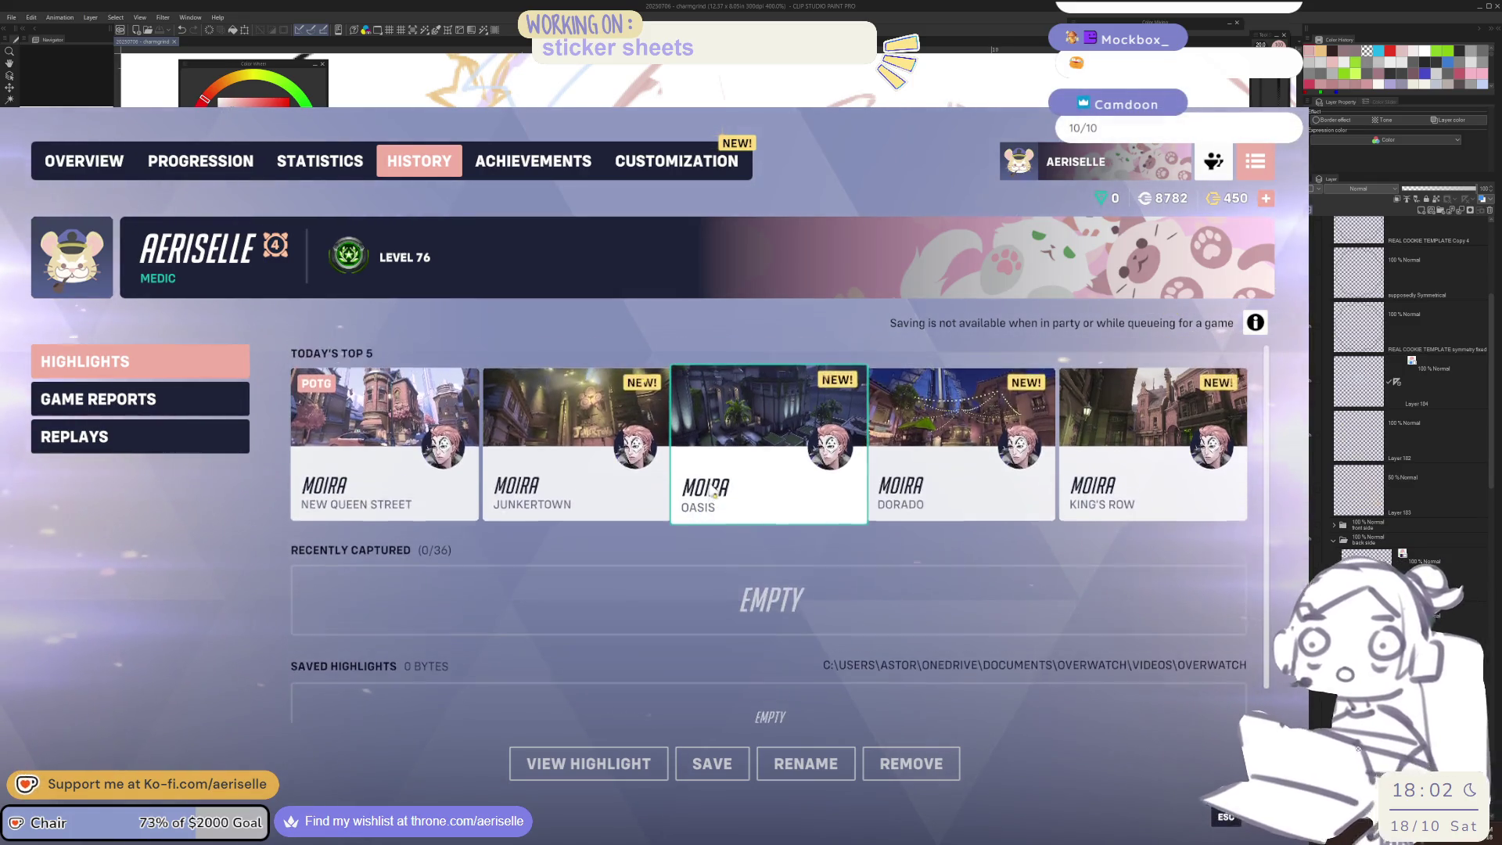
{"action": "left_click", "coordinate": [164, 398]}
Open the Junkertown match report to view both teams' scoreboard, then close it
{"action": "scroll", "coordinate": [941, 691], "scroll_direction": "down", "scroll_amount": 5}
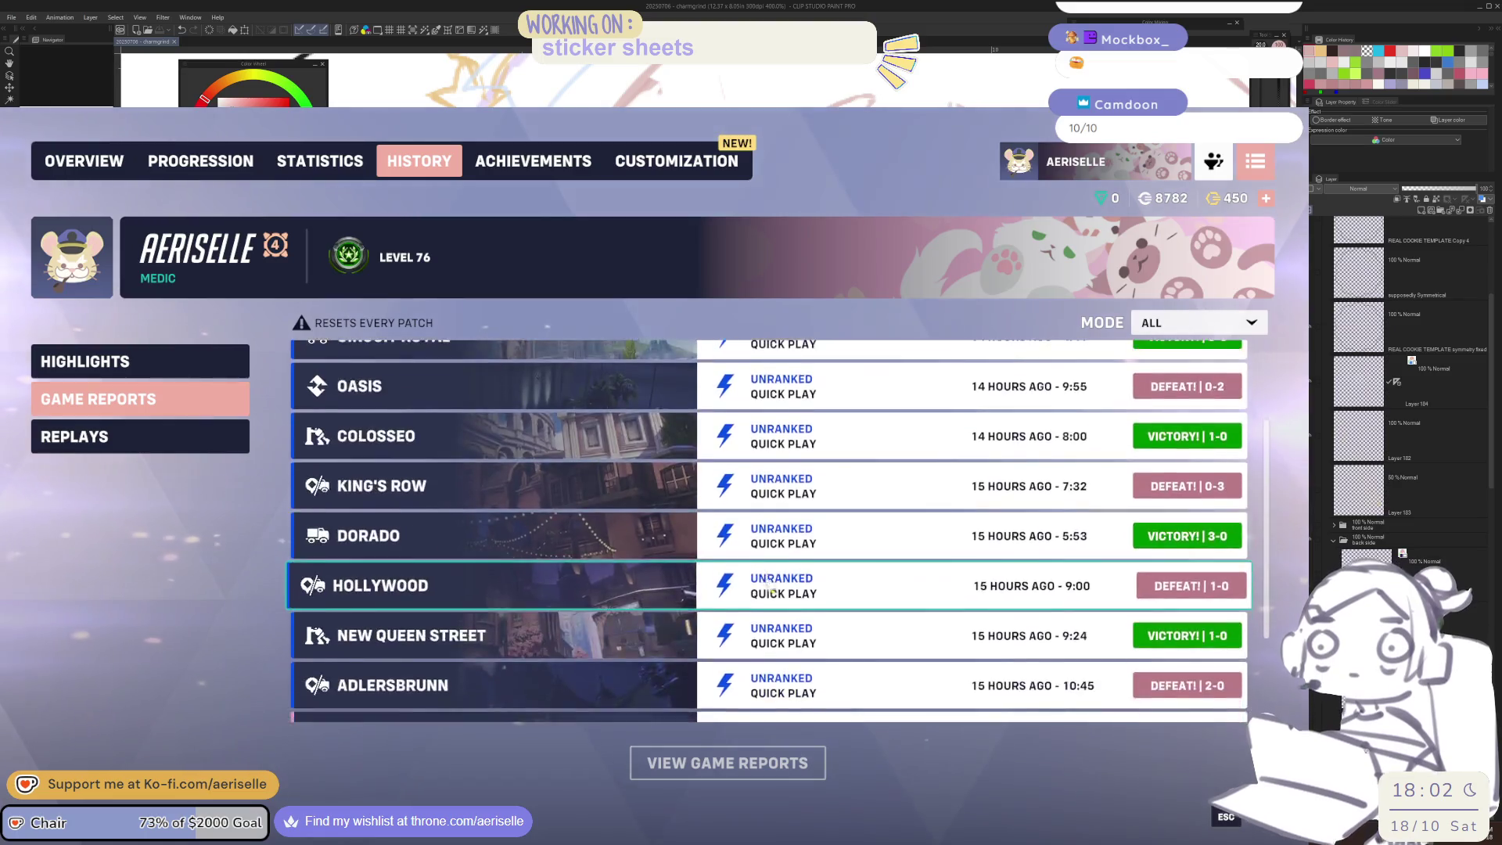
{"action": "left_click", "coordinate": [500, 645]}
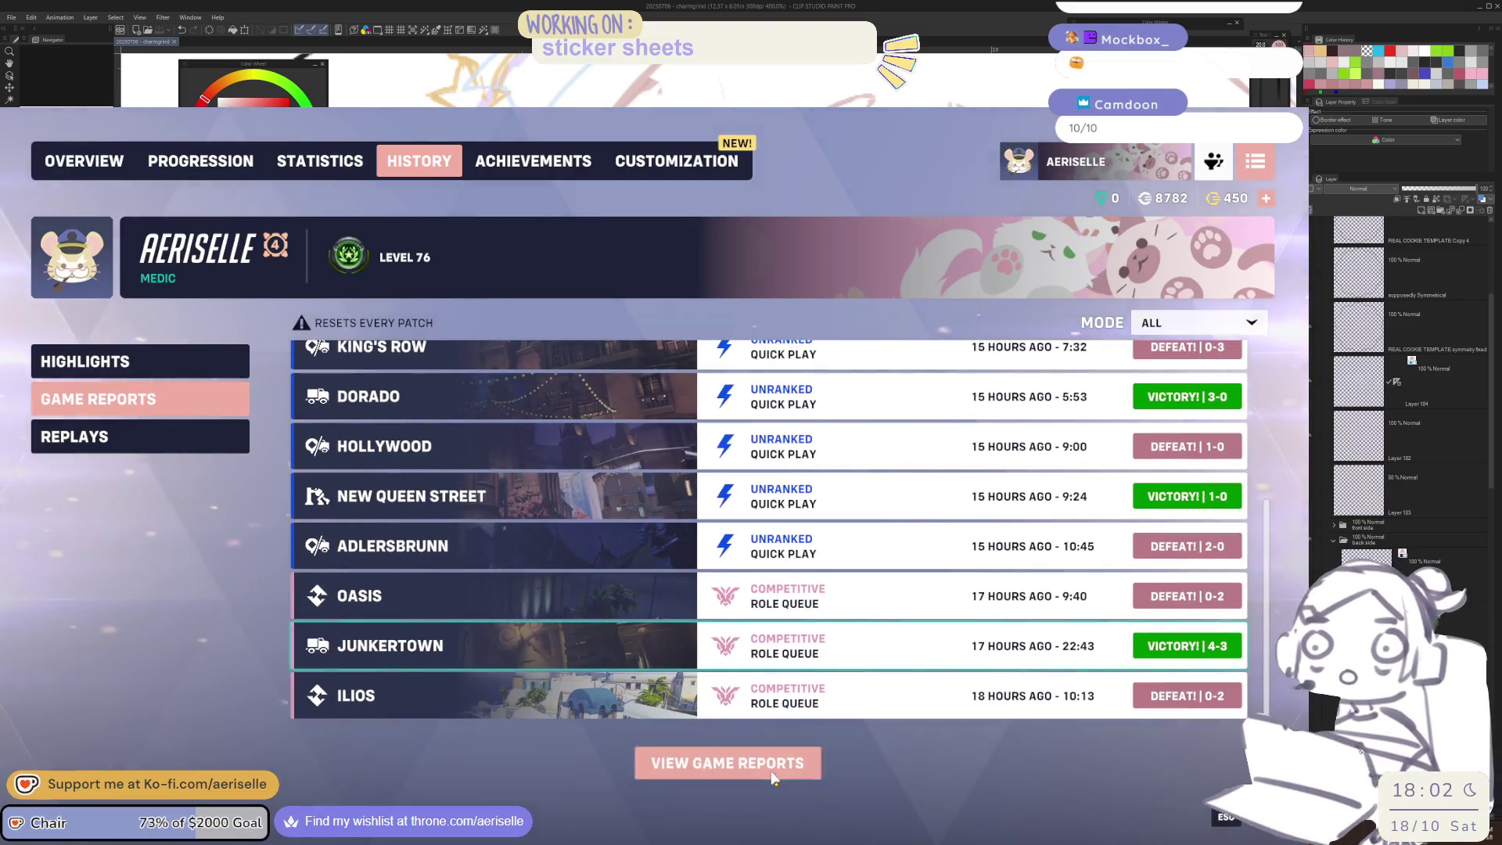
{"action": "left_click", "coordinate": [716, 767]}
{"action": "left_click", "coordinate": [171, 161]}
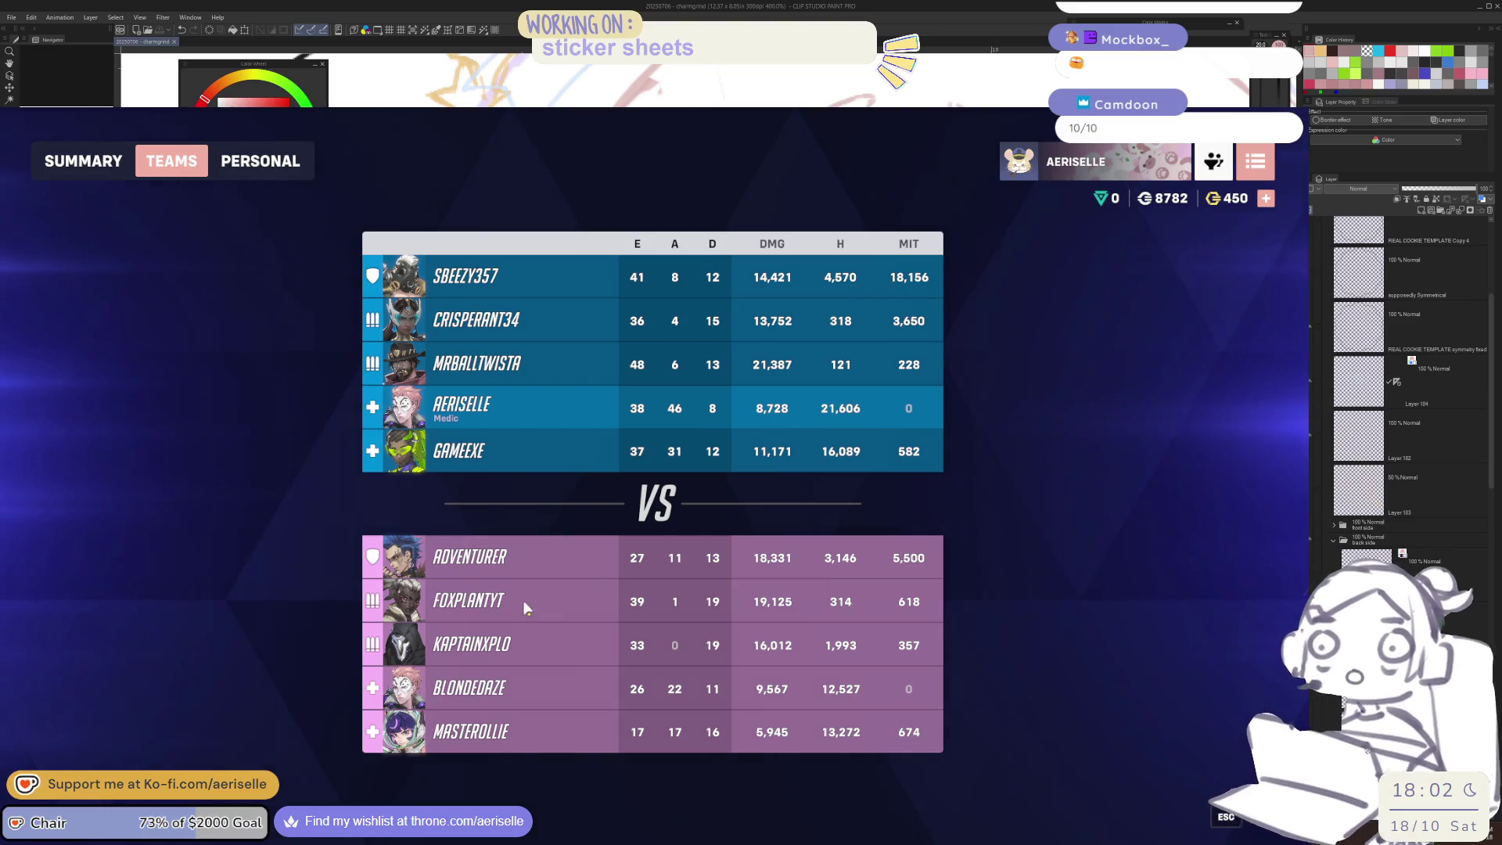
{"action": "key", "text": "Escape"}
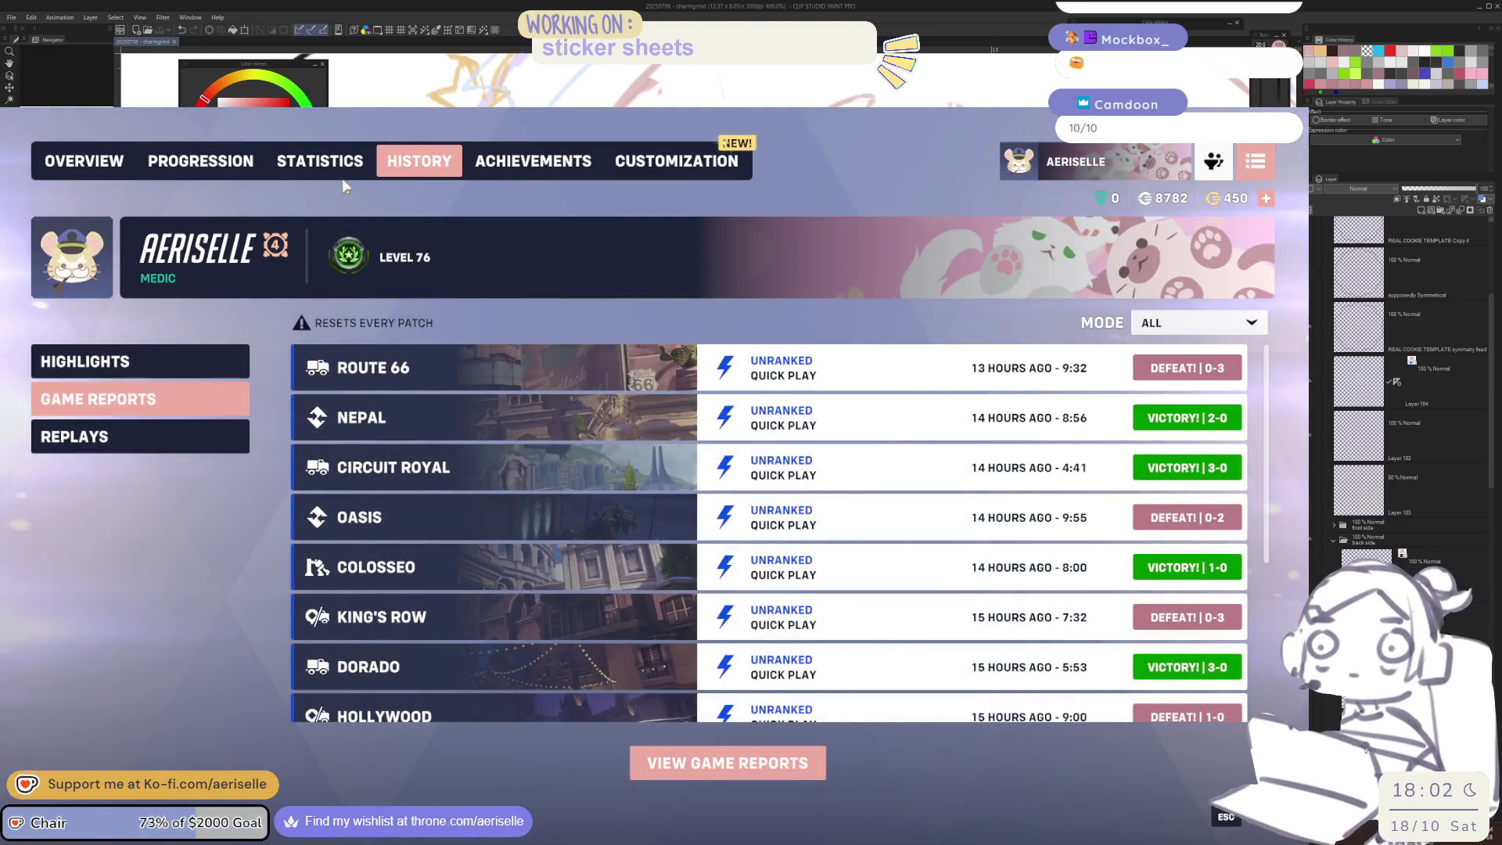
Check Moira's hero progression and the replays list, then return to the game reports
{"action": "left_click", "coordinate": [200, 161]}
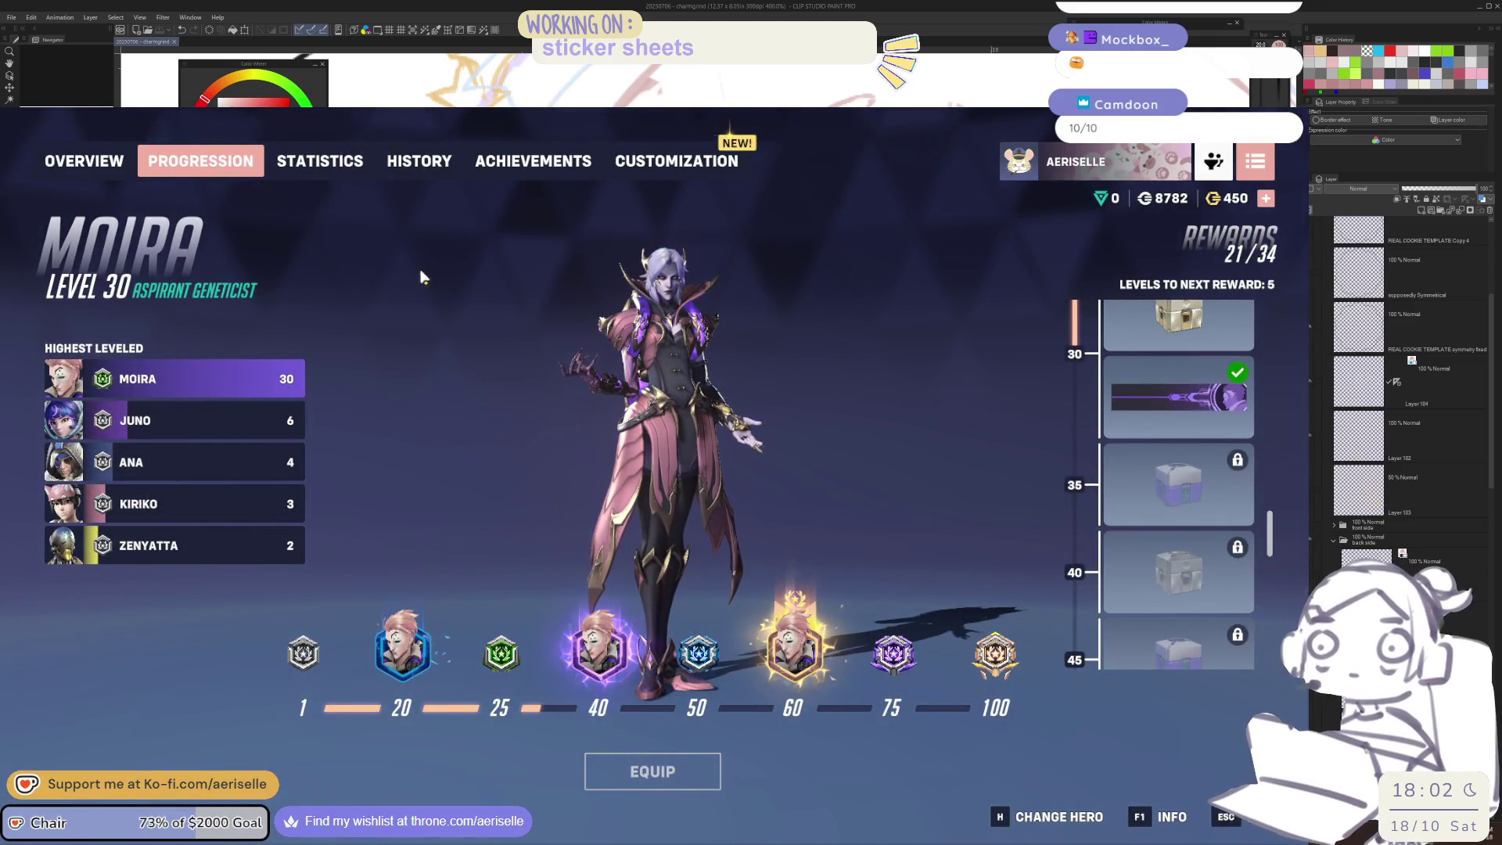
{"action": "left_click", "coordinate": [418, 161]}
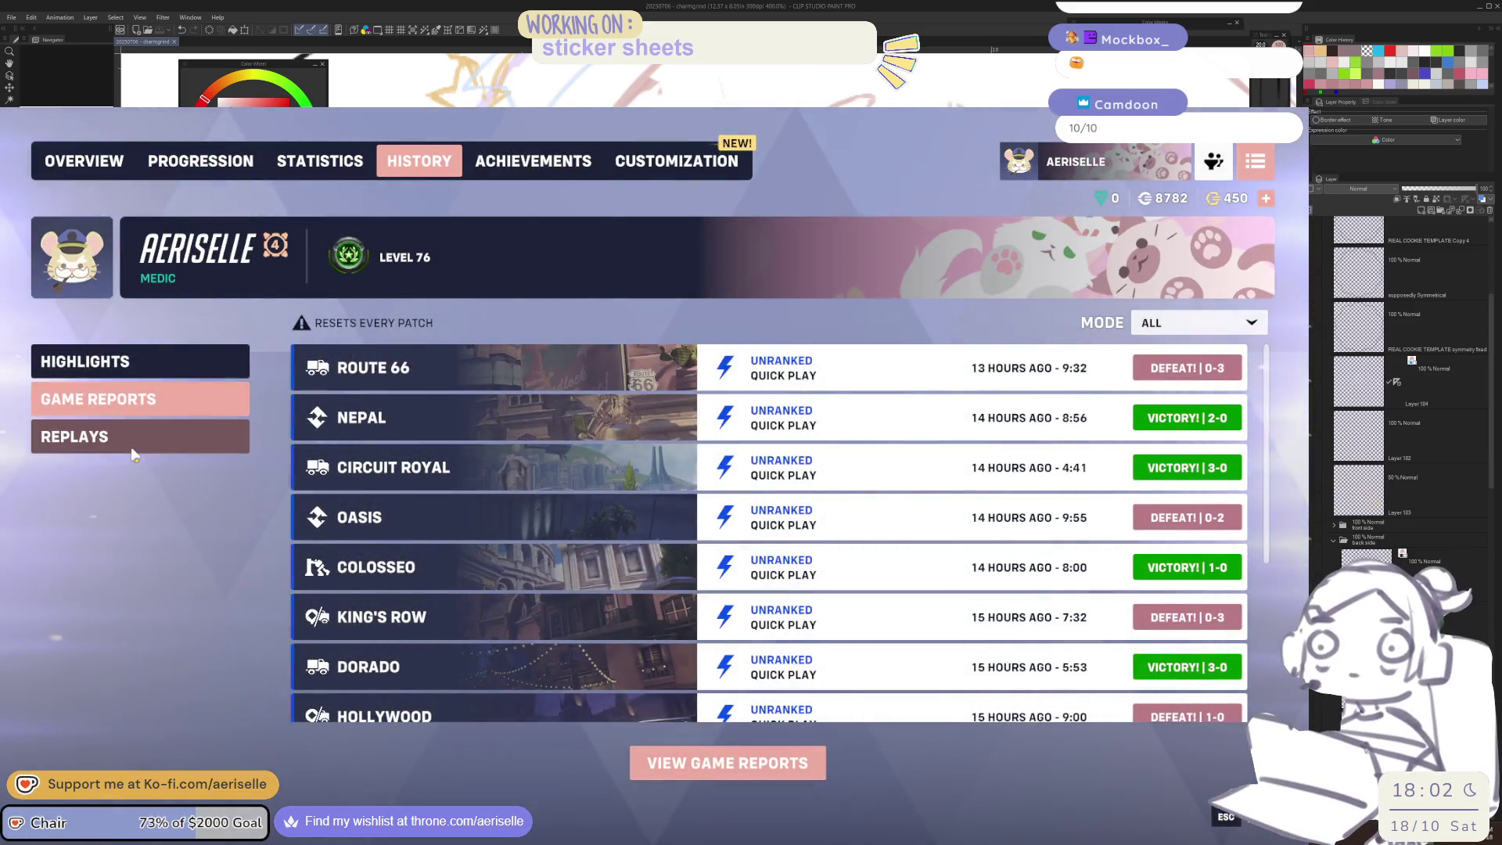
{"action": "left_click", "coordinate": [134, 454]}
{"action": "left_click", "coordinate": [167, 396]}
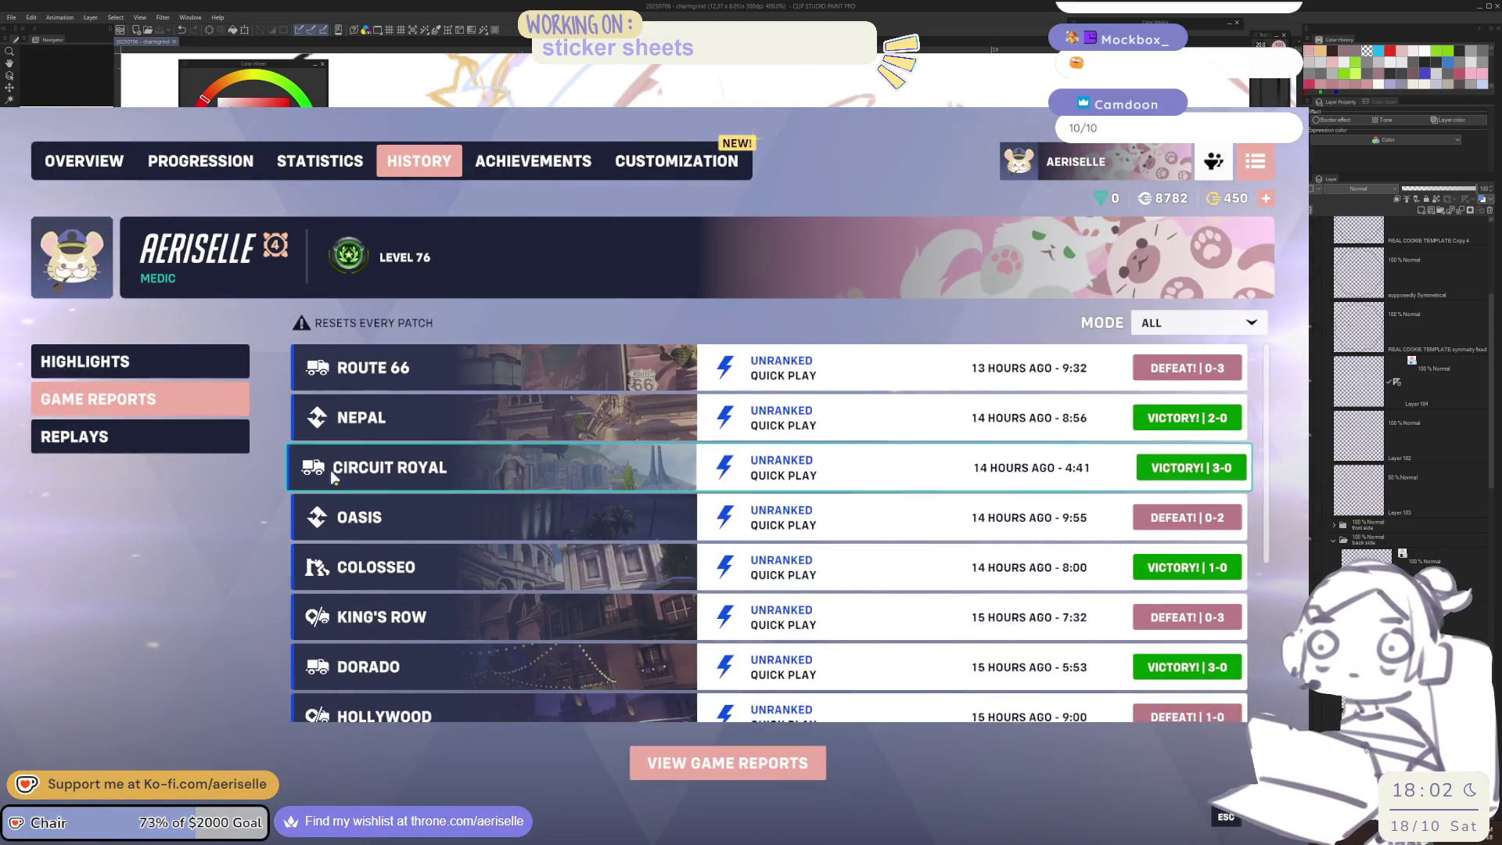
Filter the match history to Competitive matches only, then open the Customization page
{"action": "scroll", "coordinate": [345, 479], "scroll_direction": "down", "scroll_amount": 1}
{"action": "scroll", "coordinate": [348, 479], "scroll_direction": "up", "scroll_amount": 1}
{"action": "scroll", "coordinate": [352, 481], "scroll_direction": "down", "scroll_amount": 1}
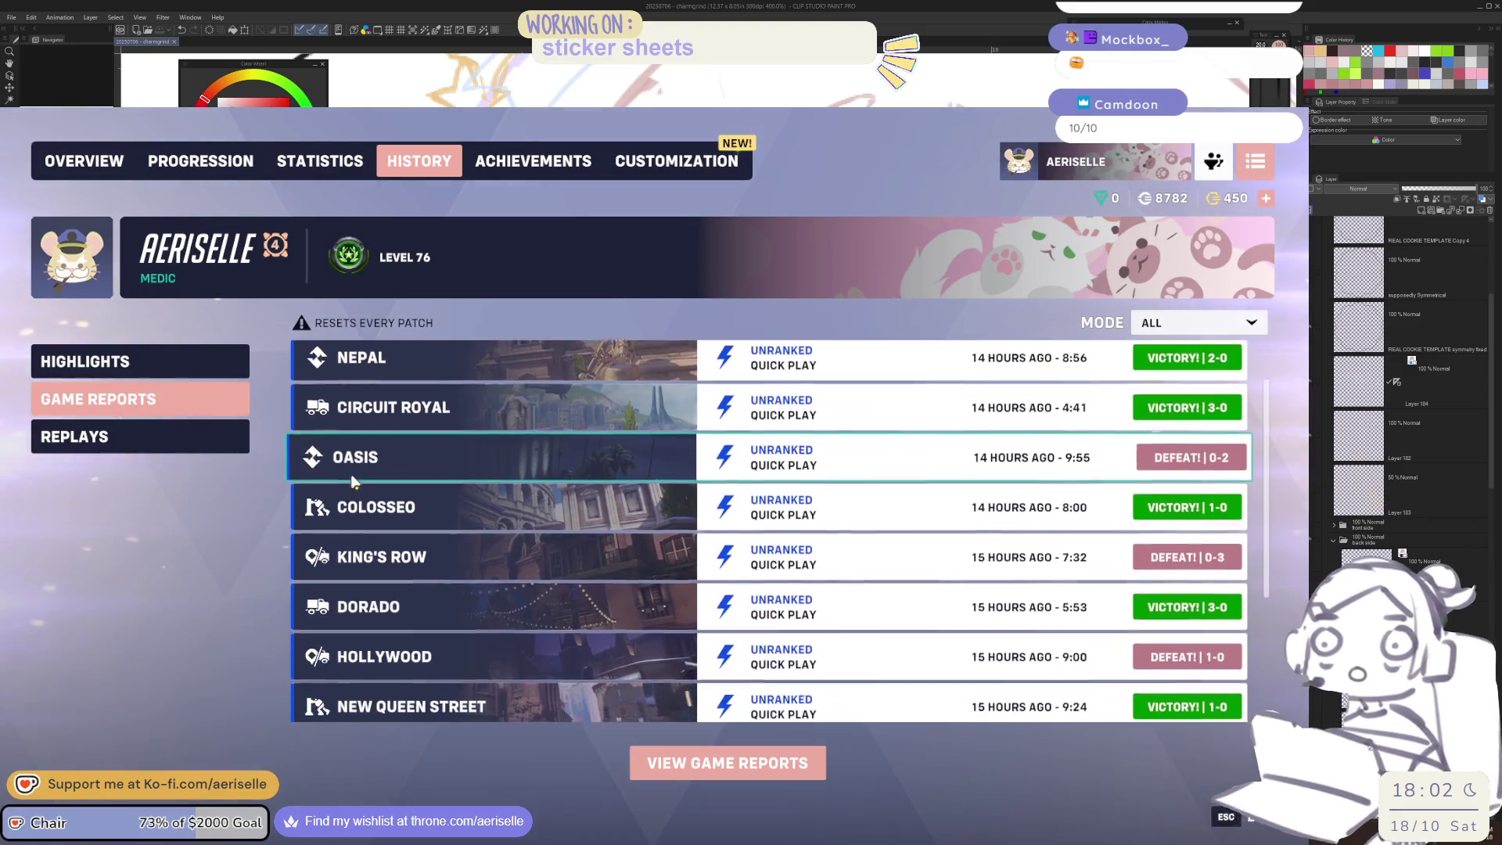
{"action": "scroll", "coordinate": [352, 480], "scroll_direction": "down", "scroll_amount": 3}
{"action": "scroll", "coordinate": [962, 591], "scroll_direction": "up", "scroll_amount": 1}
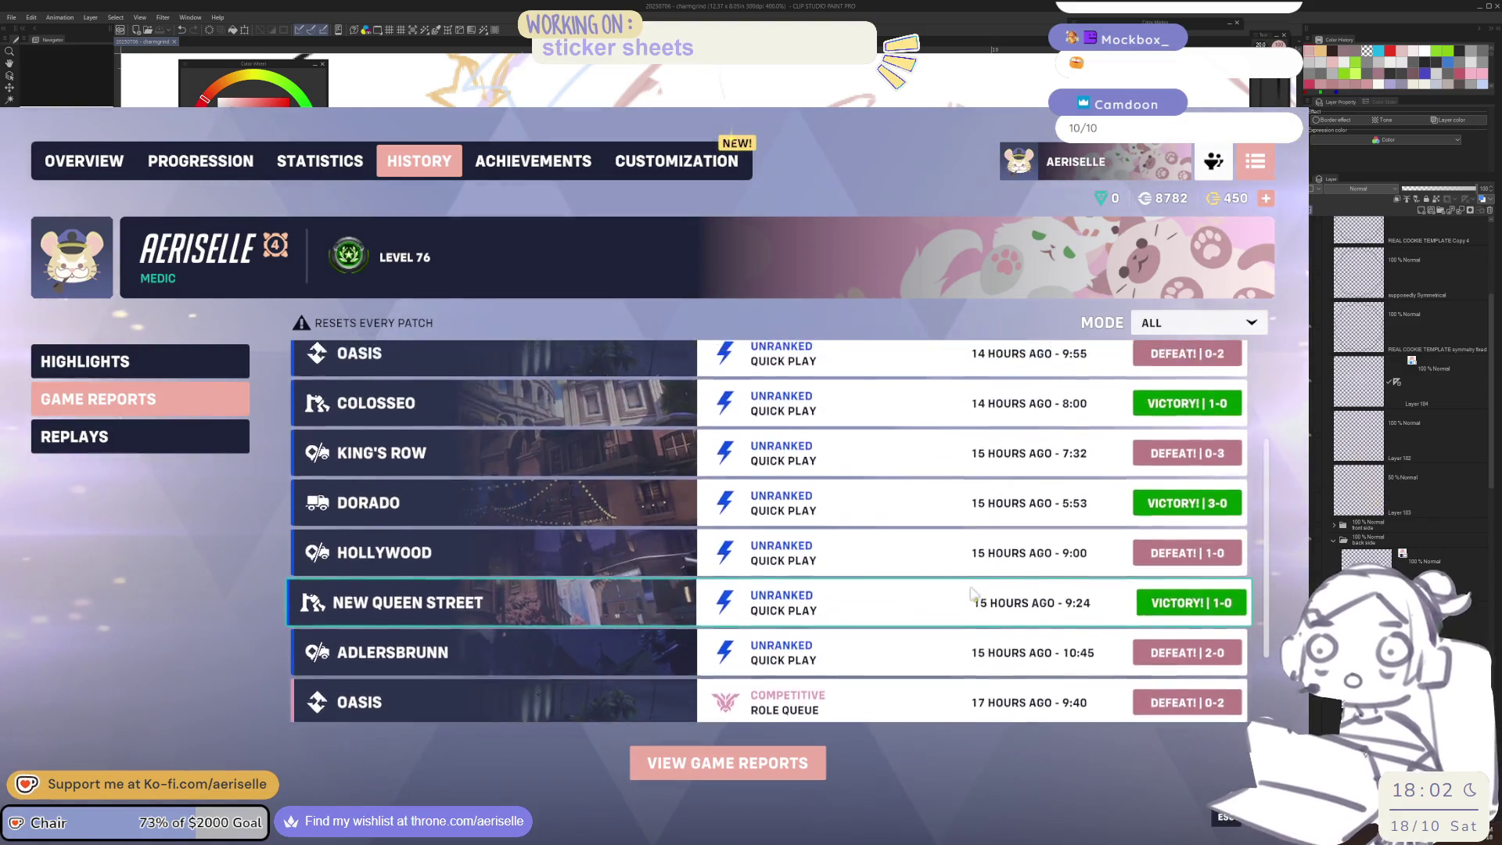
{"action": "scroll", "coordinate": [970, 595], "scroll_direction": "up", "scroll_amount": 3}
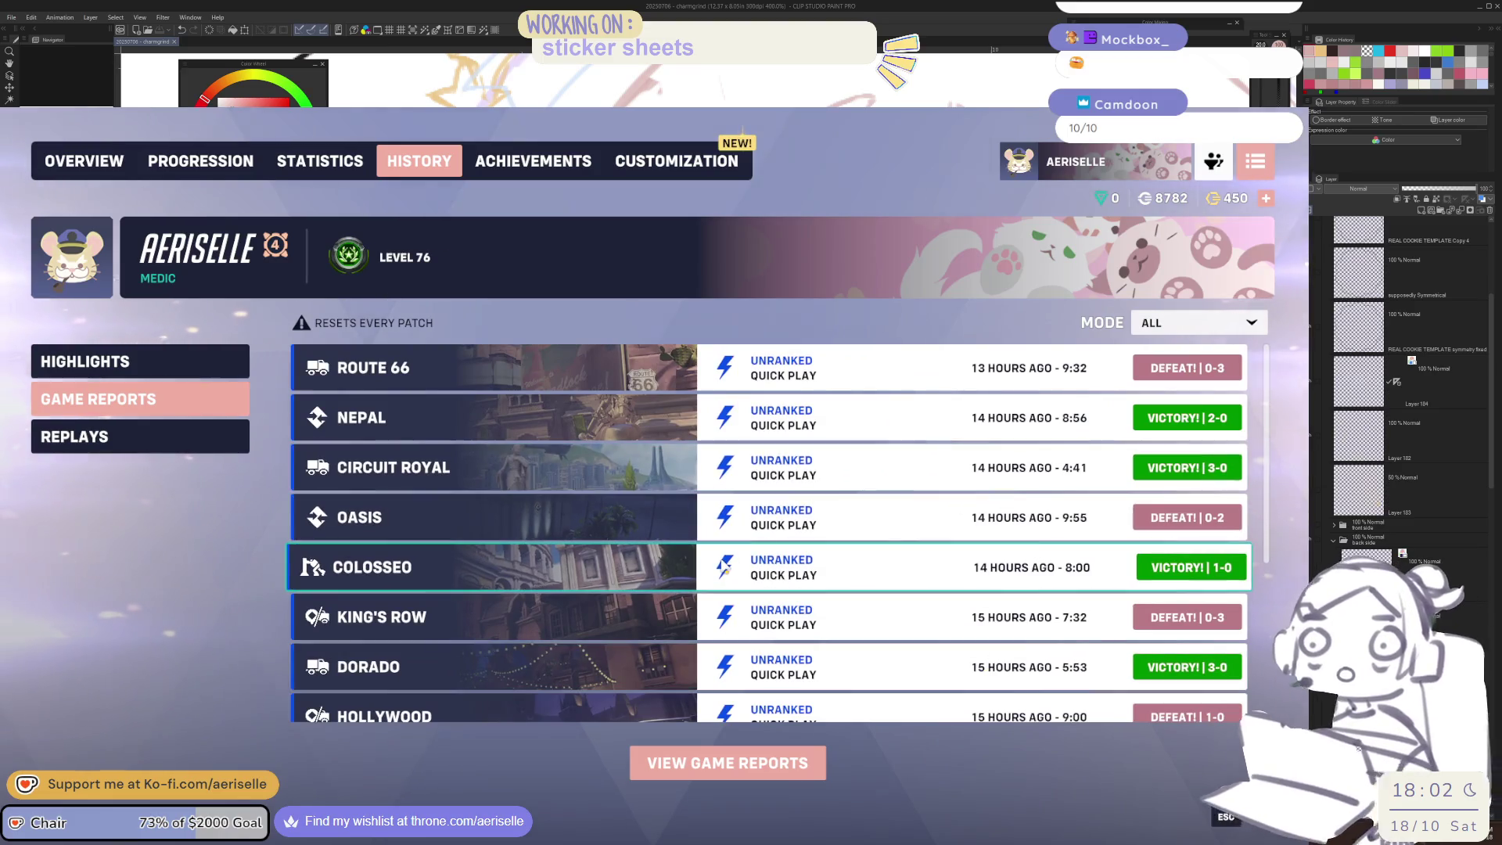
{"action": "scroll", "coordinate": [727, 575], "scroll_direction": "down", "scroll_amount": 5}
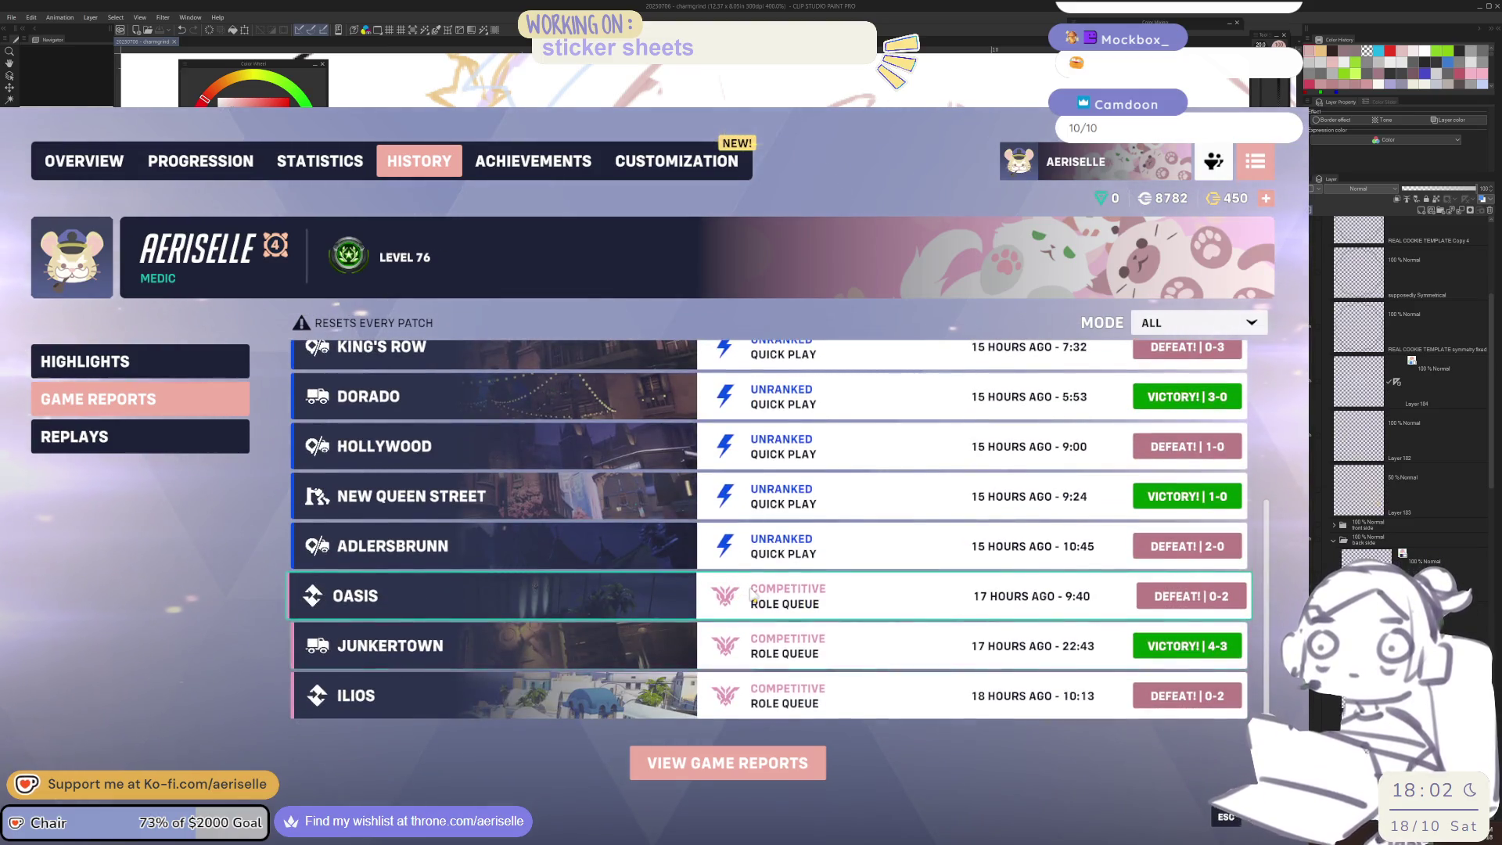
{"action": "left_click", "coordinate": [1203, 323]}
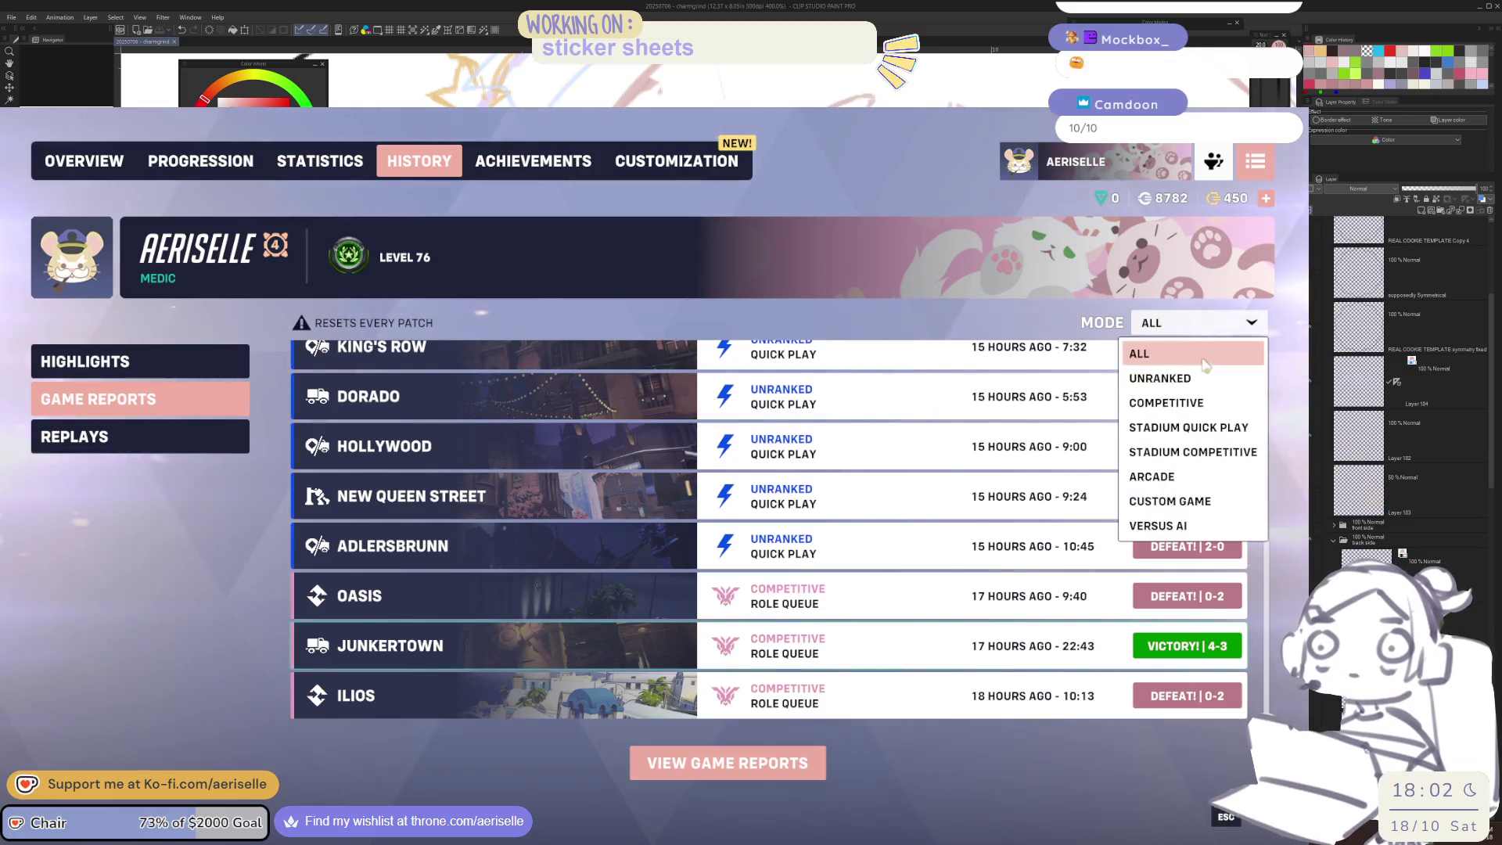
{"action": "left_click", "coordinate": [1197, 403]}
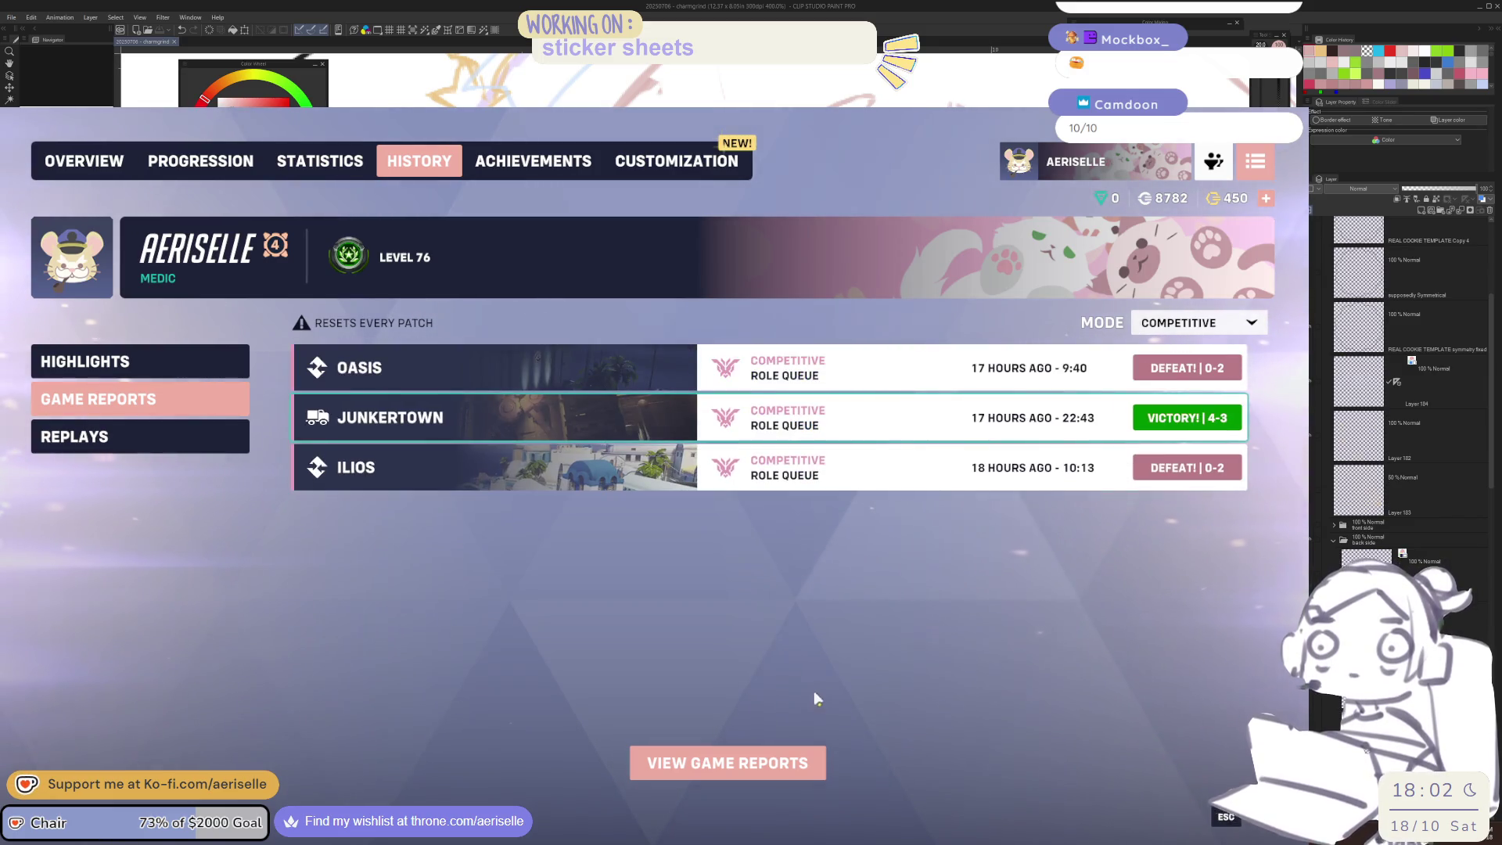
{"action": "left_click", "coordinate": [651, 166]}
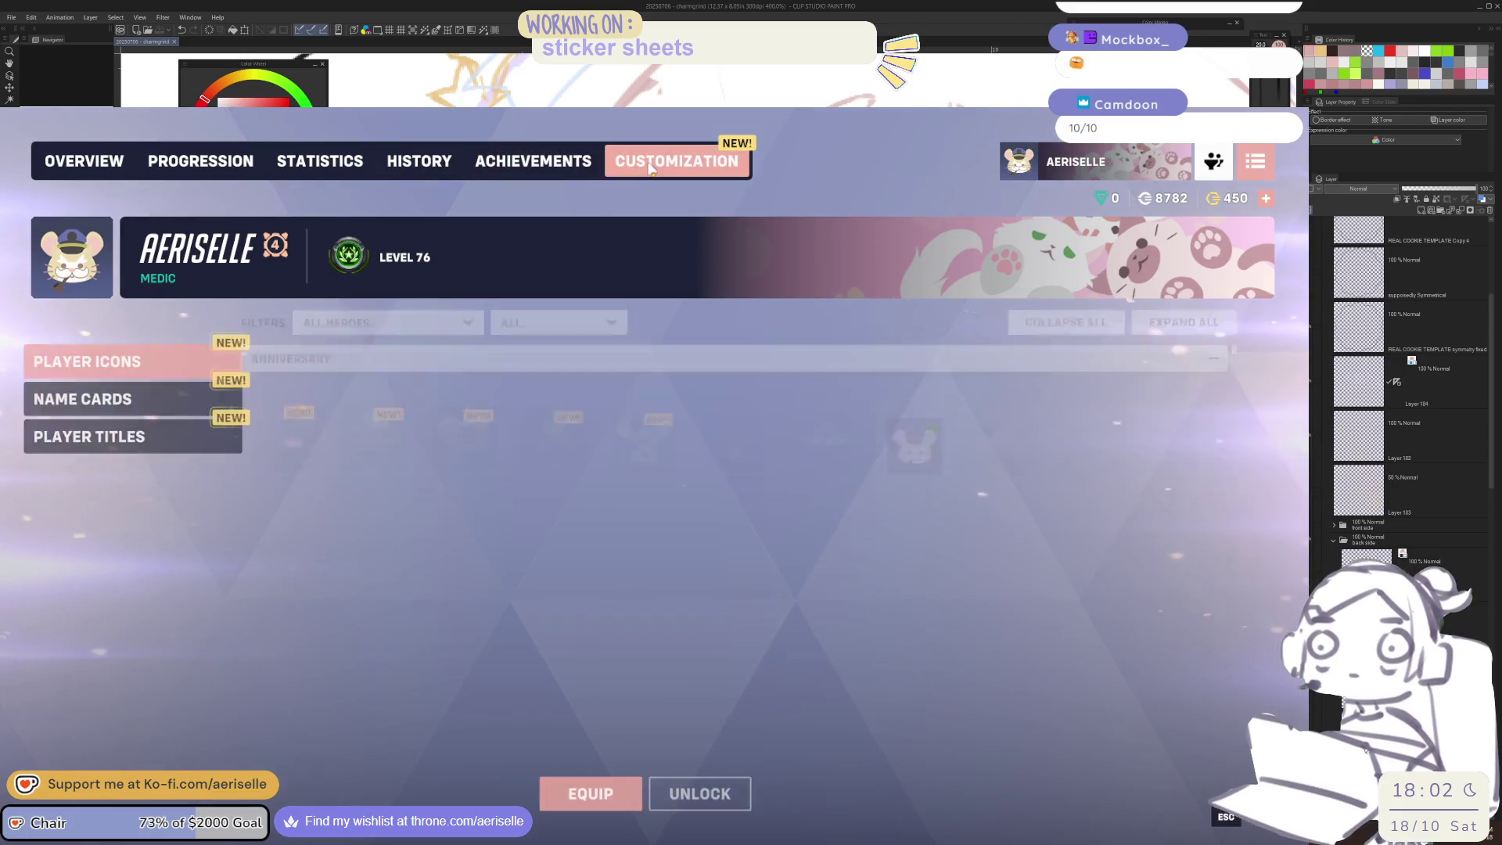
Browse Moira's hero progression rewards, previewing the level-30 name card
{"action": "left_click", "coordinate": [555, 167]}
{"action": "left_click", "coordinate": [420, 161]}
{"action": "left_click", "coordinate": [254, 165]}
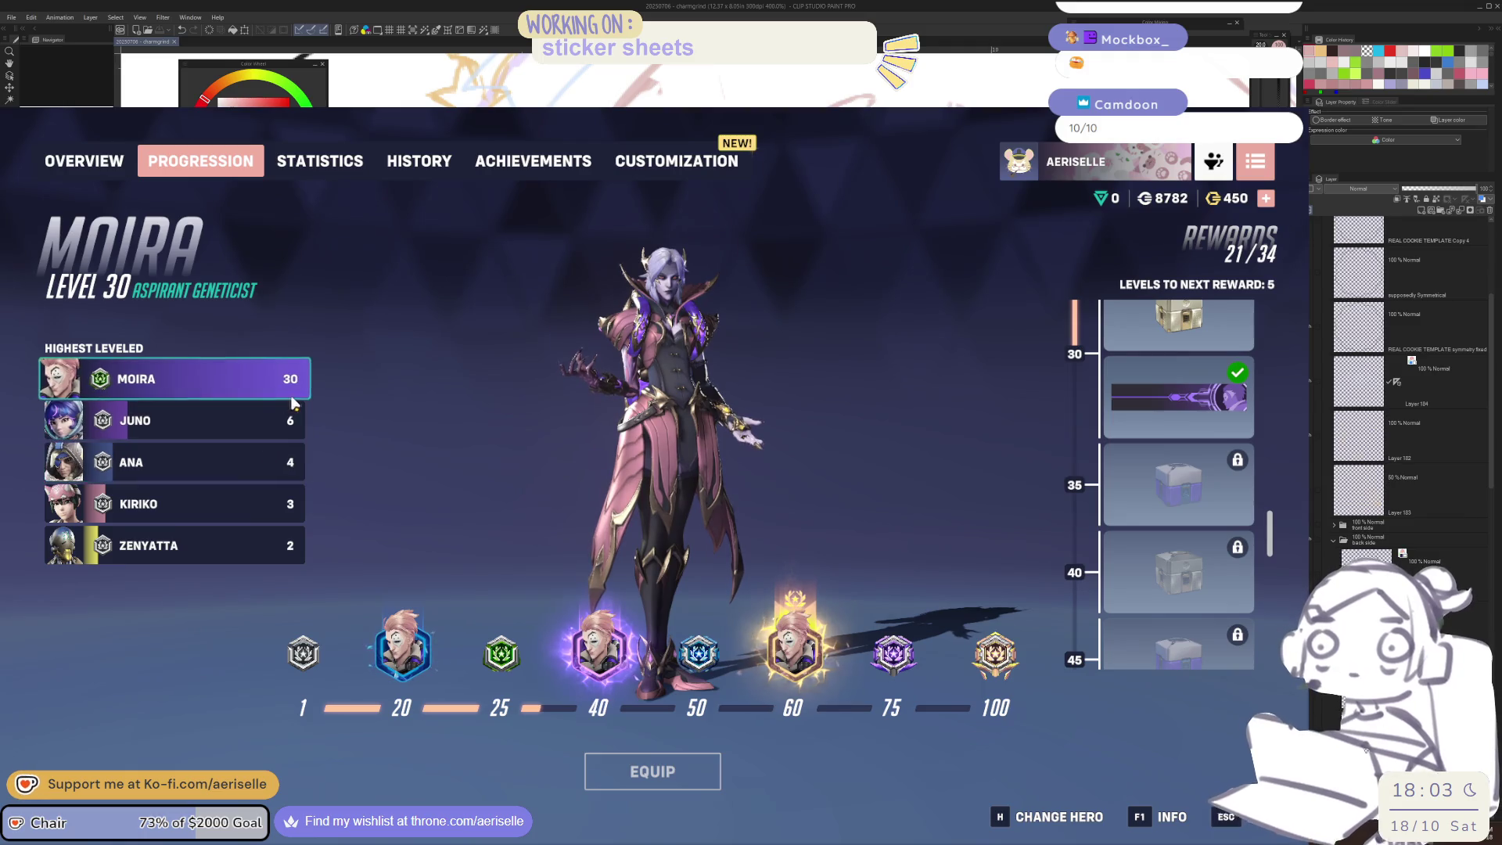
{"action": "scroll", "coordinate": [1202, 629], "scroll_direction": "down", "scroll_amount": 2}
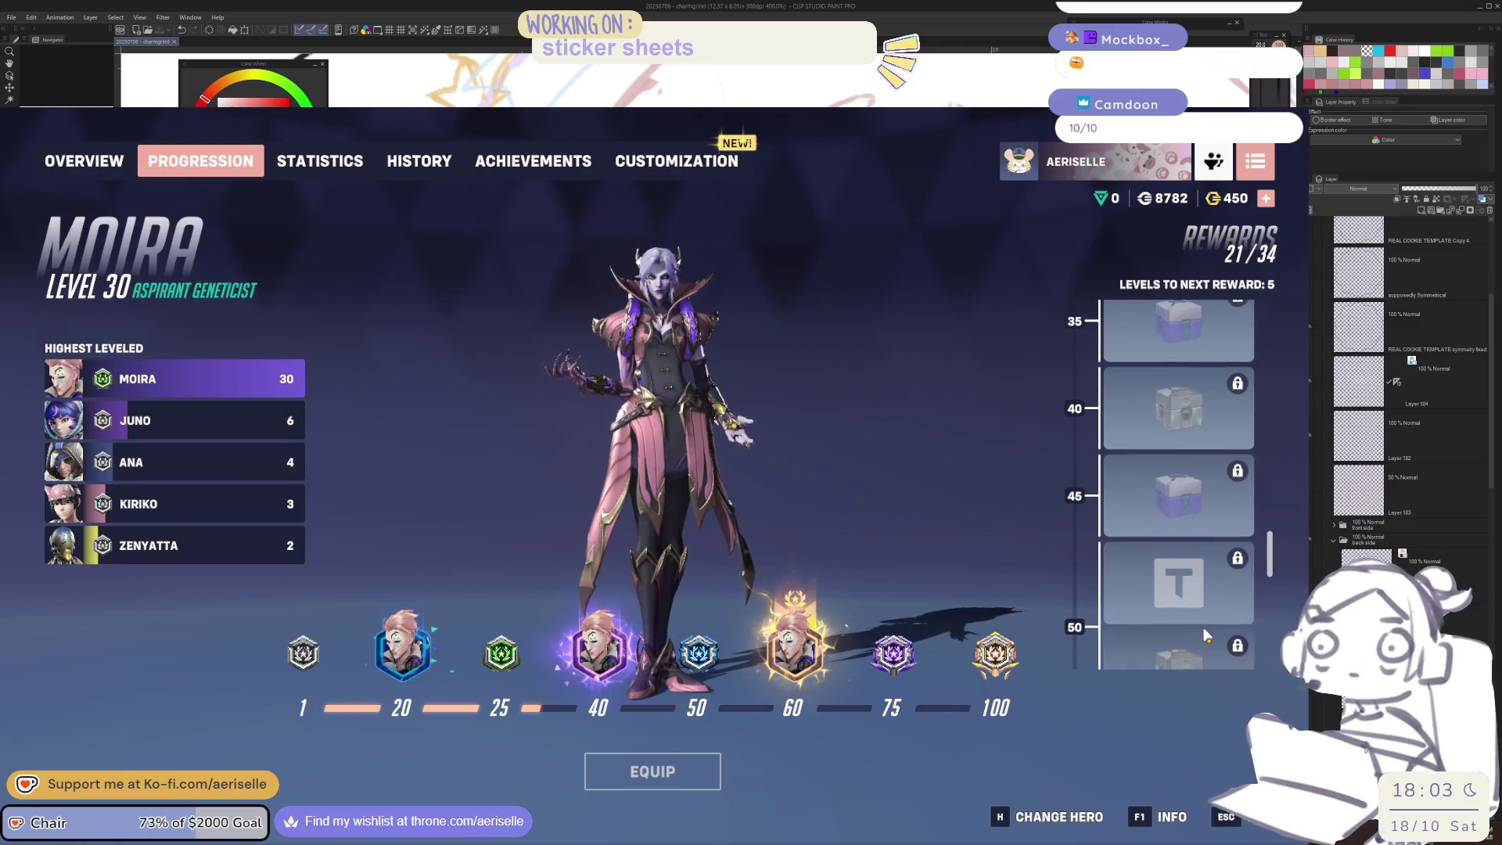
{"action": "scroll", "coordinate": [1206, 634], "scroll_direction": "up", "scroll_amount": 3}
{"action": "left_click", "coordinate": [1193, 557]}
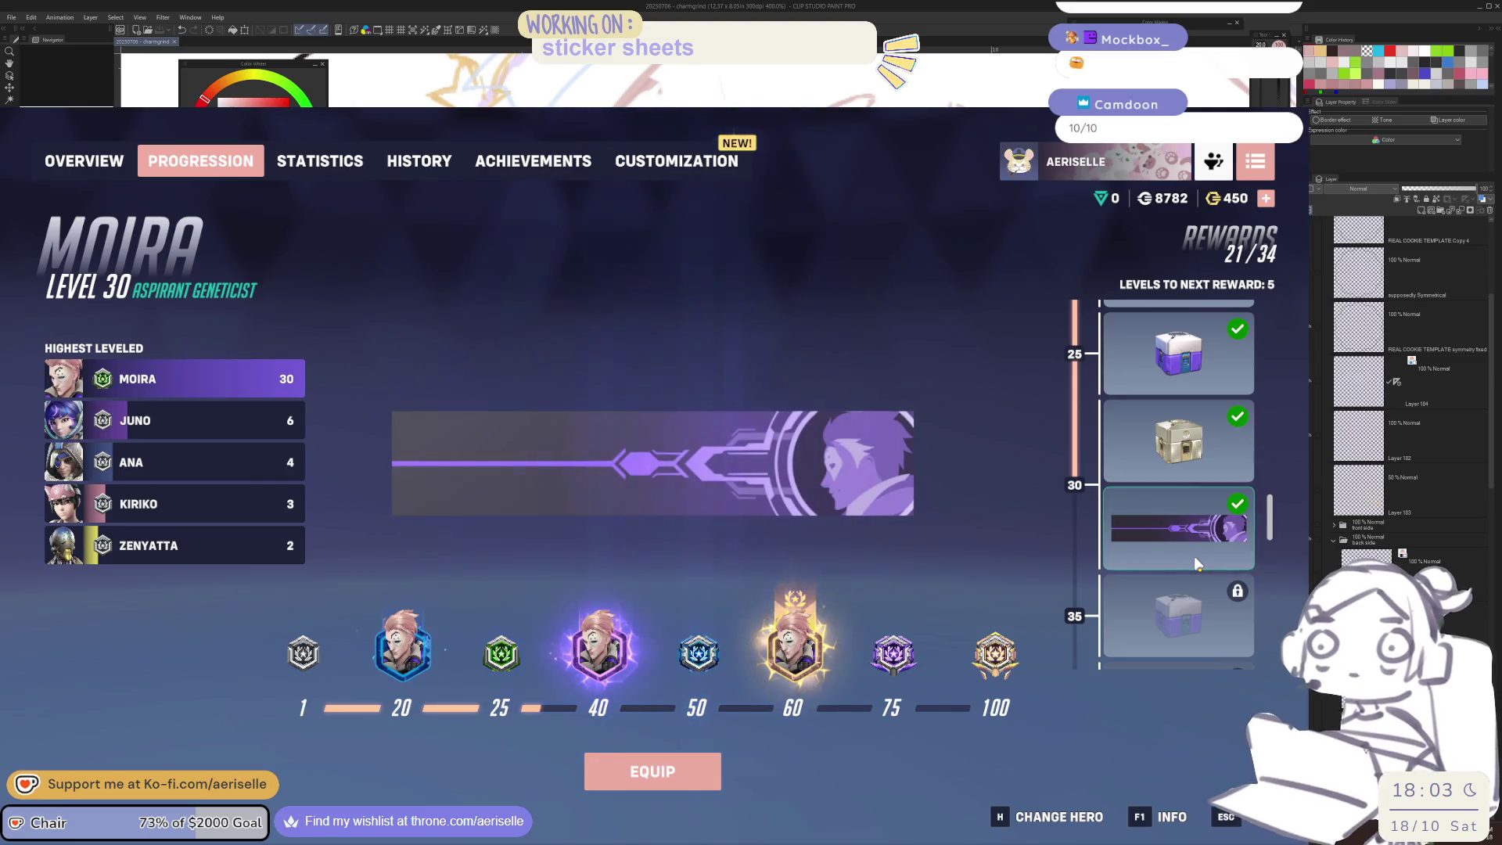
{"action": "scroll", "coordinate": [1195, 559], "scroll_direction": "down", "scroll_amount": 10}
{"action": "scroll", "coordinate": [1202, 574], "scroll_direction": "down", "scroll_amount": 5}
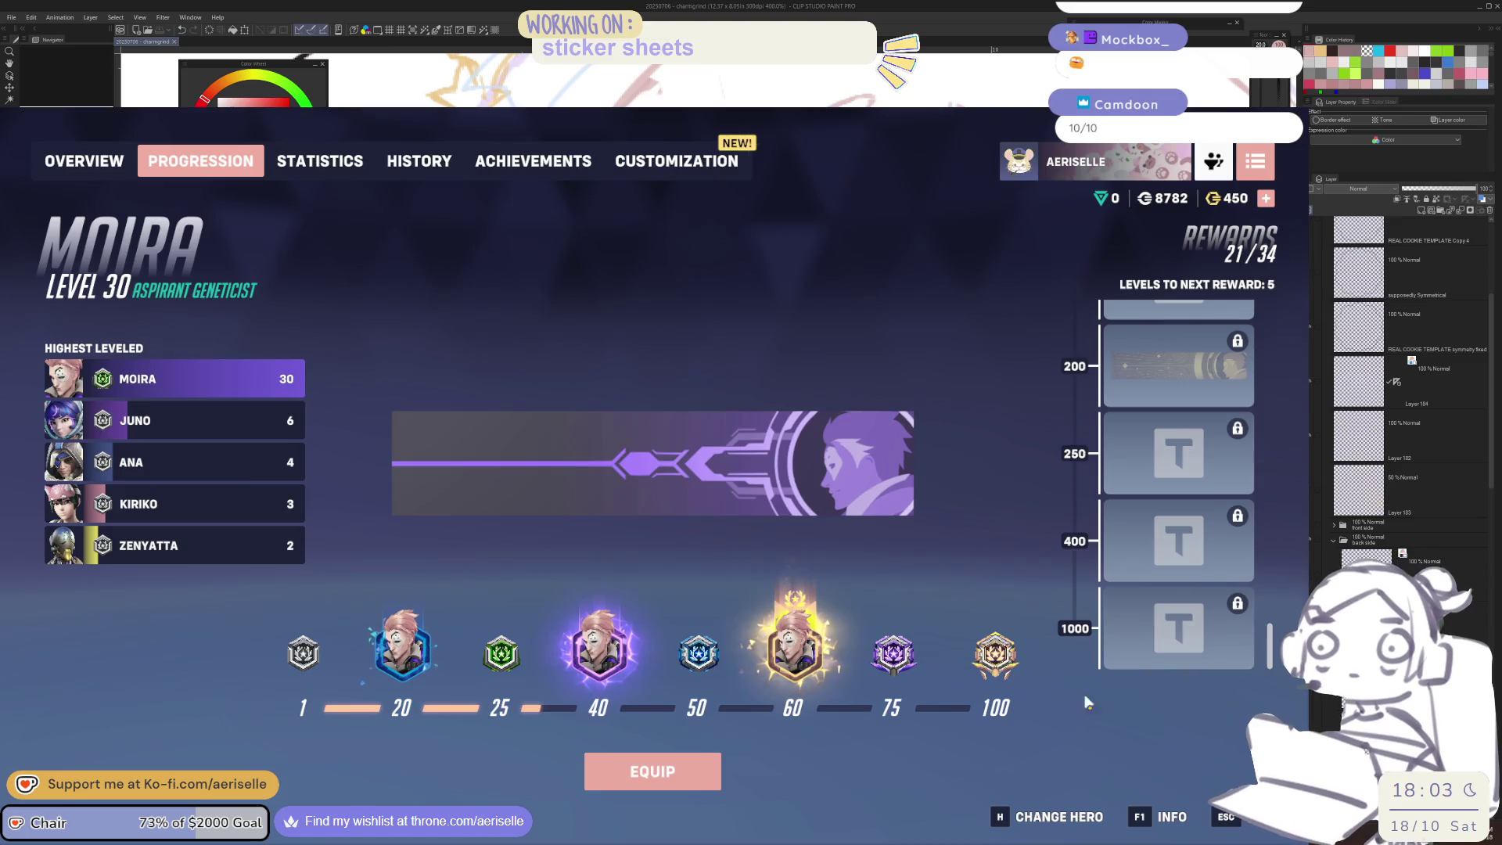
Leave to the main menu and confirm Exit to Desktop from the pause menu
{"action": "key", "text": "Escape"}
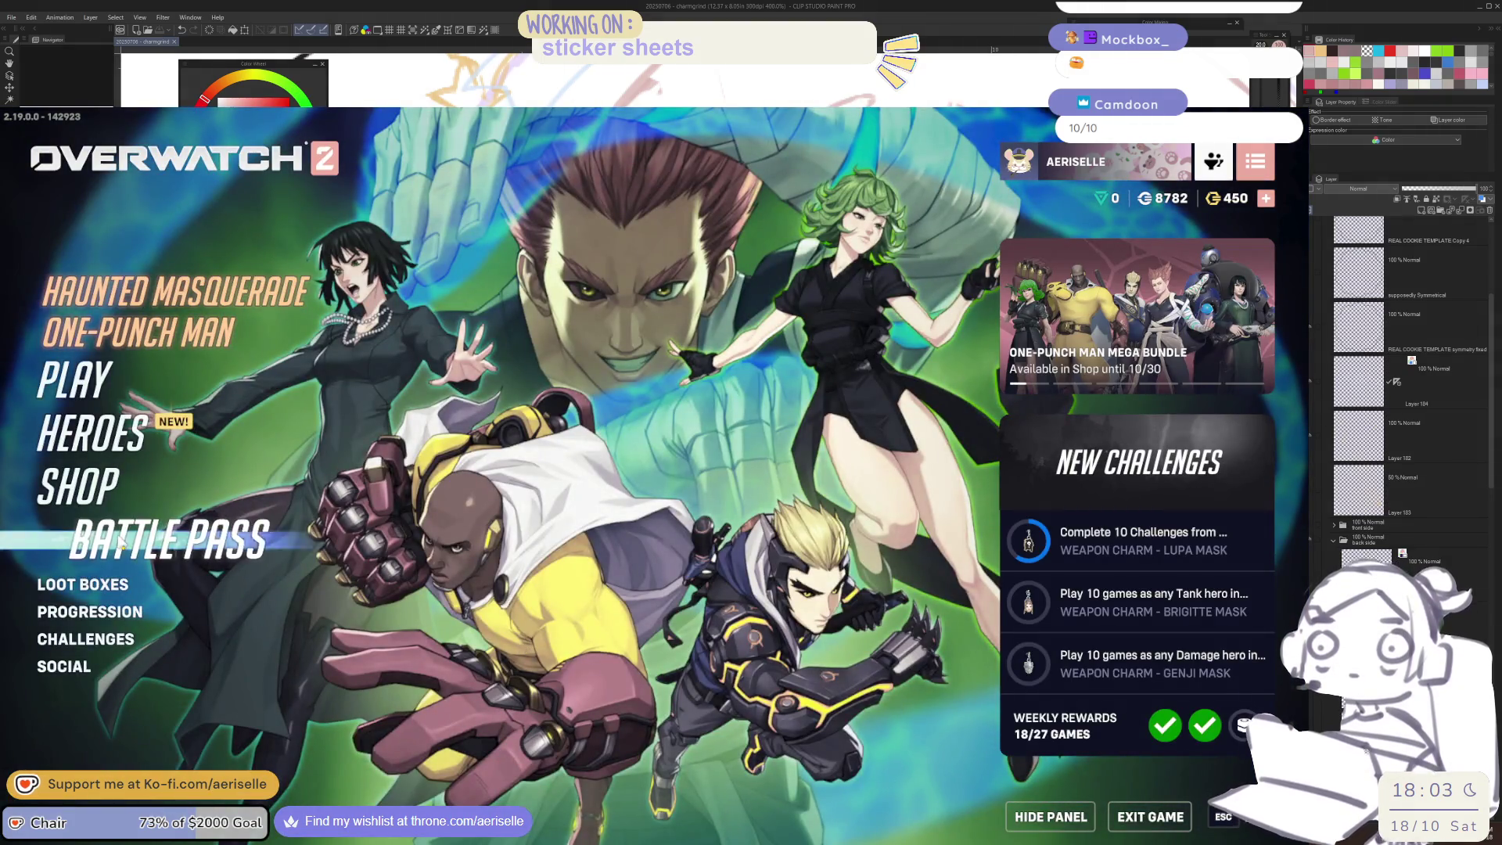
{"action": "key", "text": "Escape"}
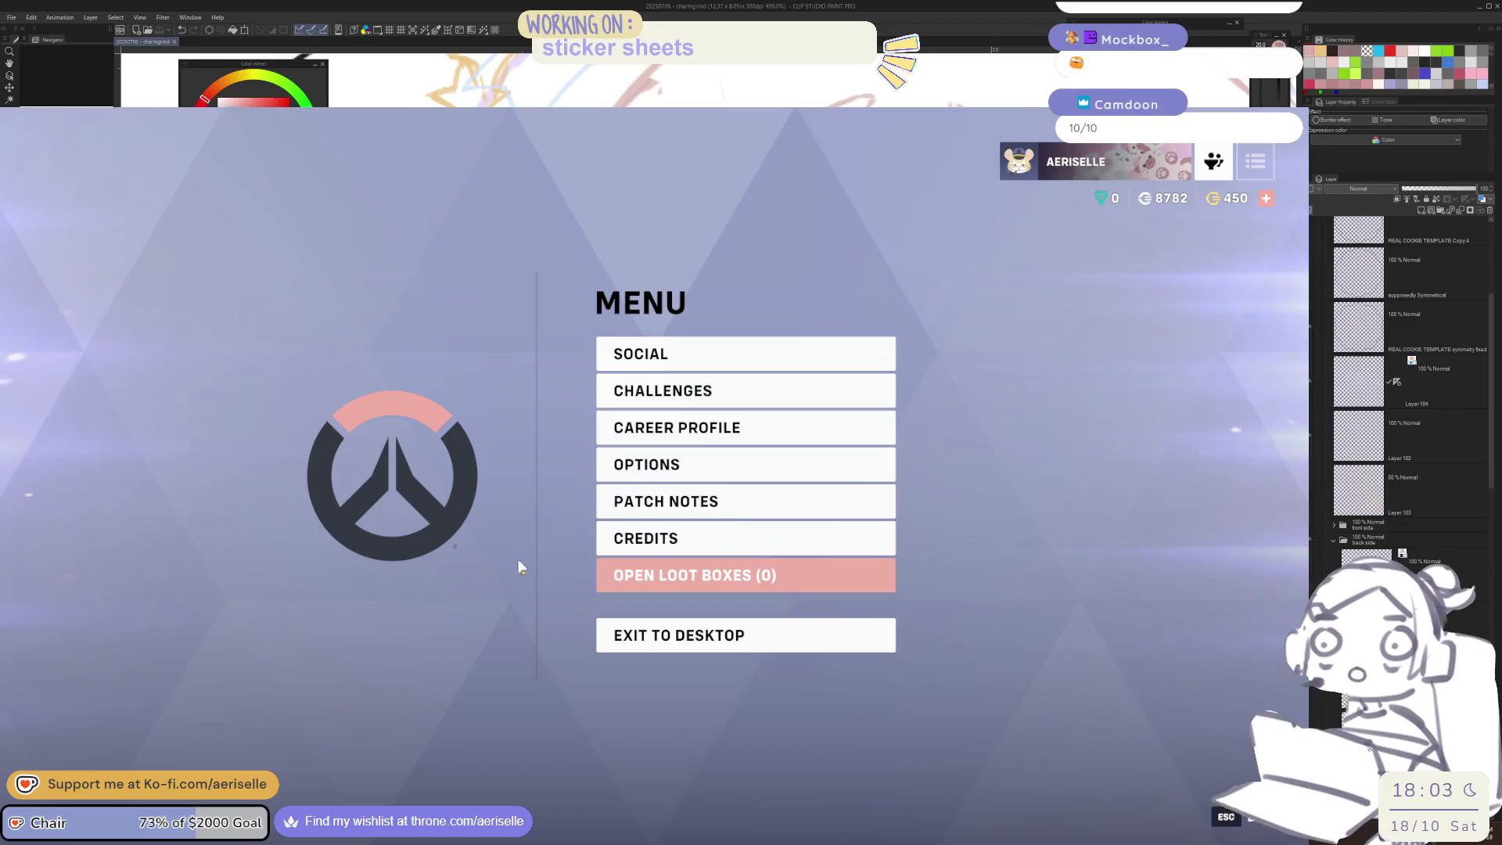
{"action": "left_click", "coordinate": [680, 640]}
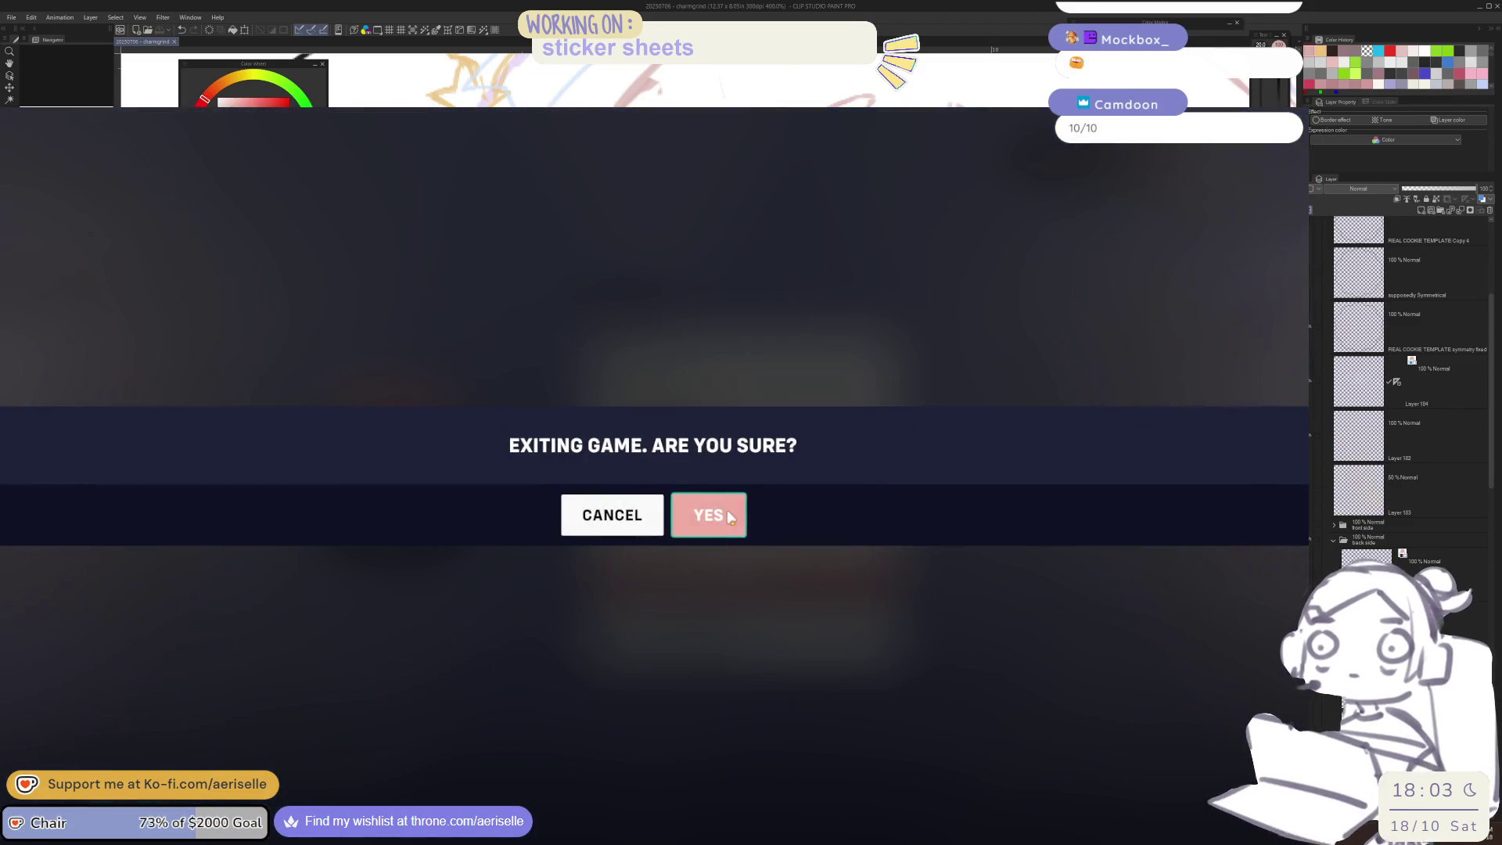
{"action": "left_click", "coordinate": [729, 518]}
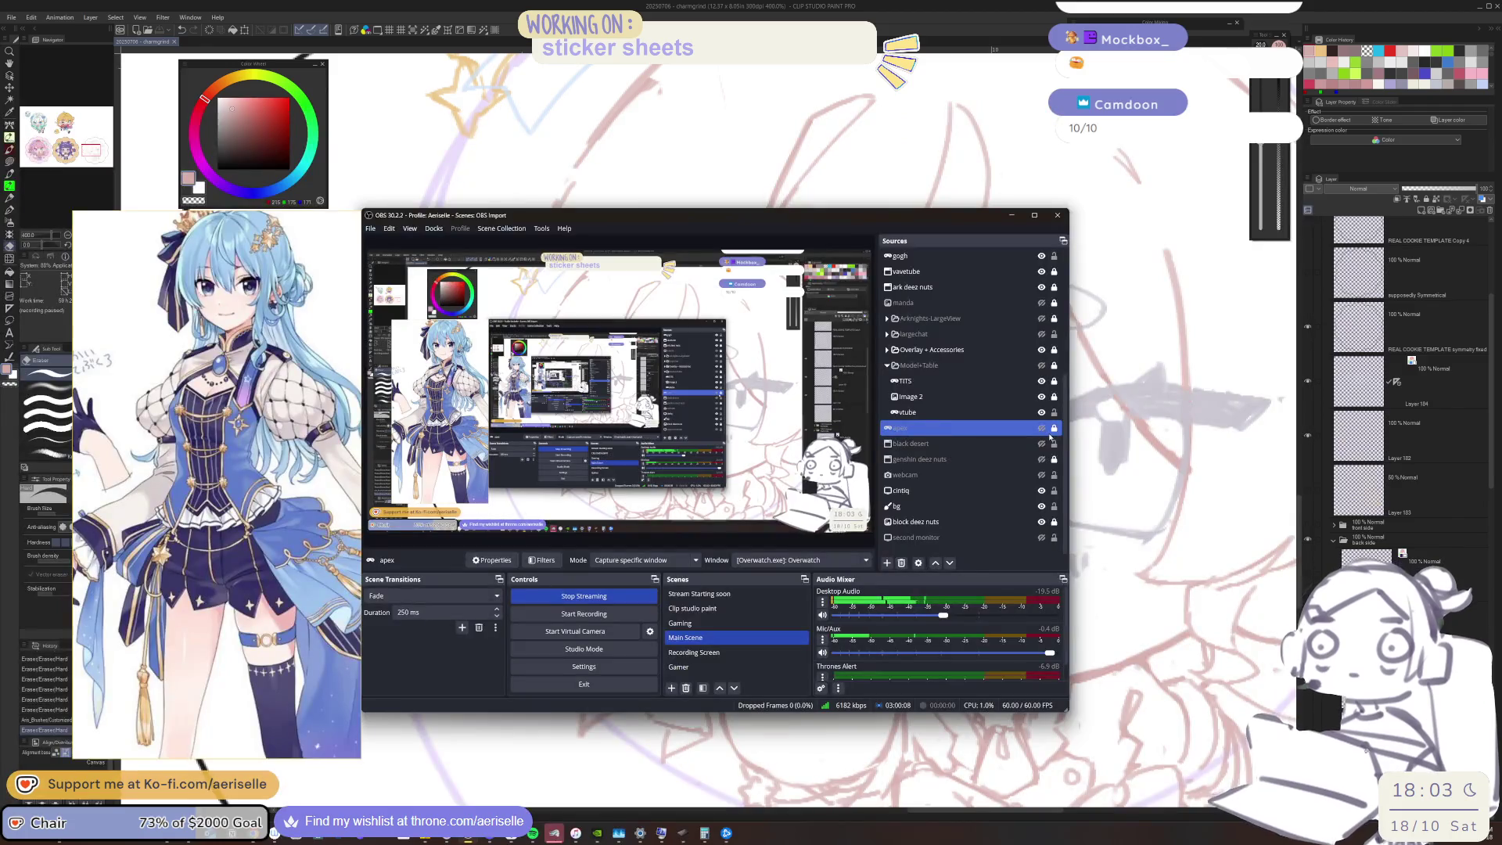
Minimize the OBS Studio window to reveal the Clip Studio Paint canvas
{"action": "left_click", "coordinate": [1012, 216]}
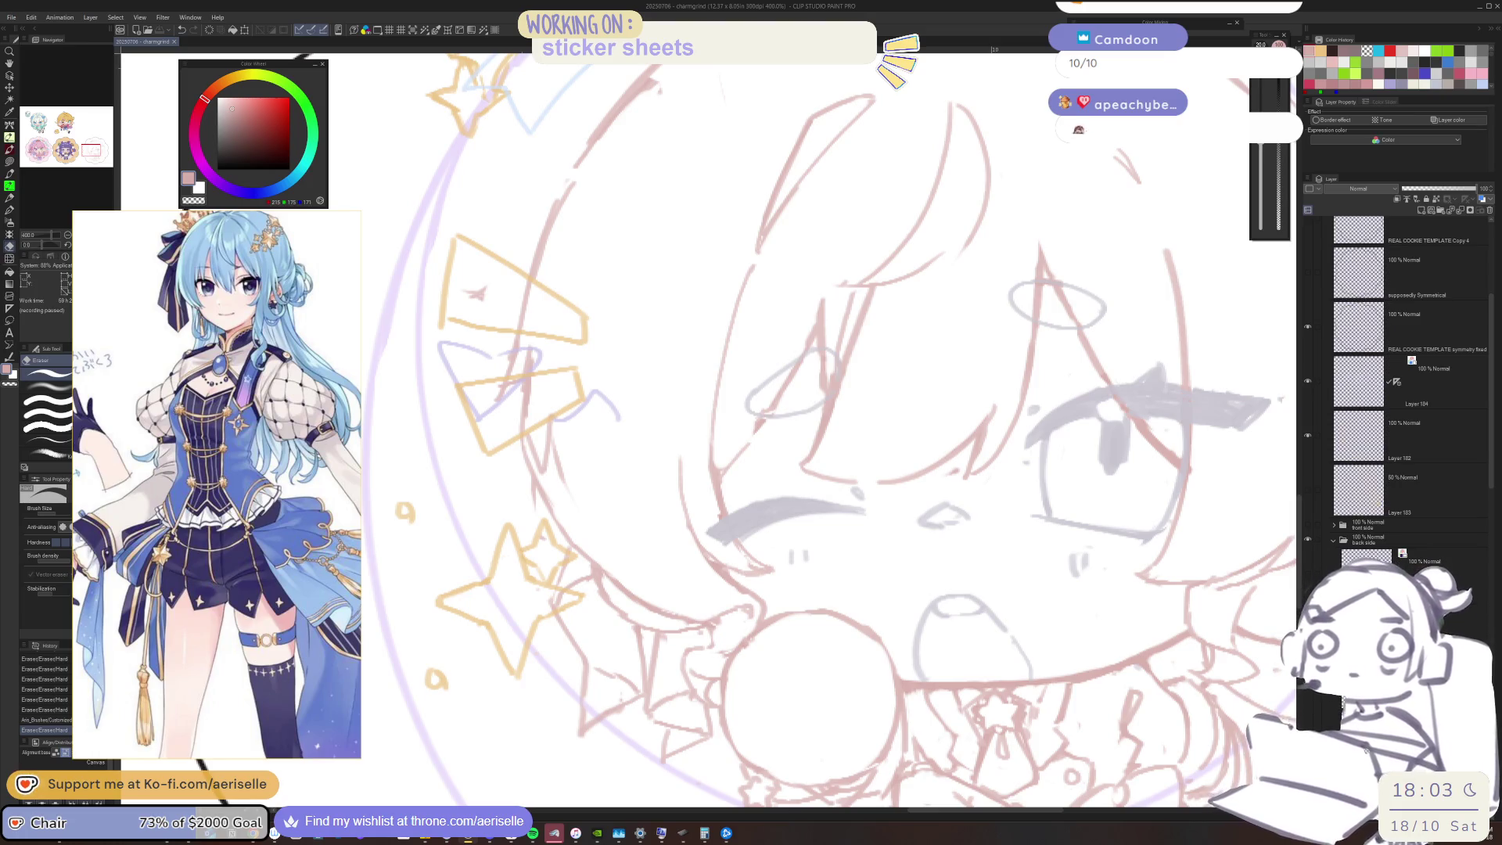
Erase a small bit of the sketch and hide the yellow star-and-box sketch layer
{"action": "left_click", "coordinate": [784, 589]}
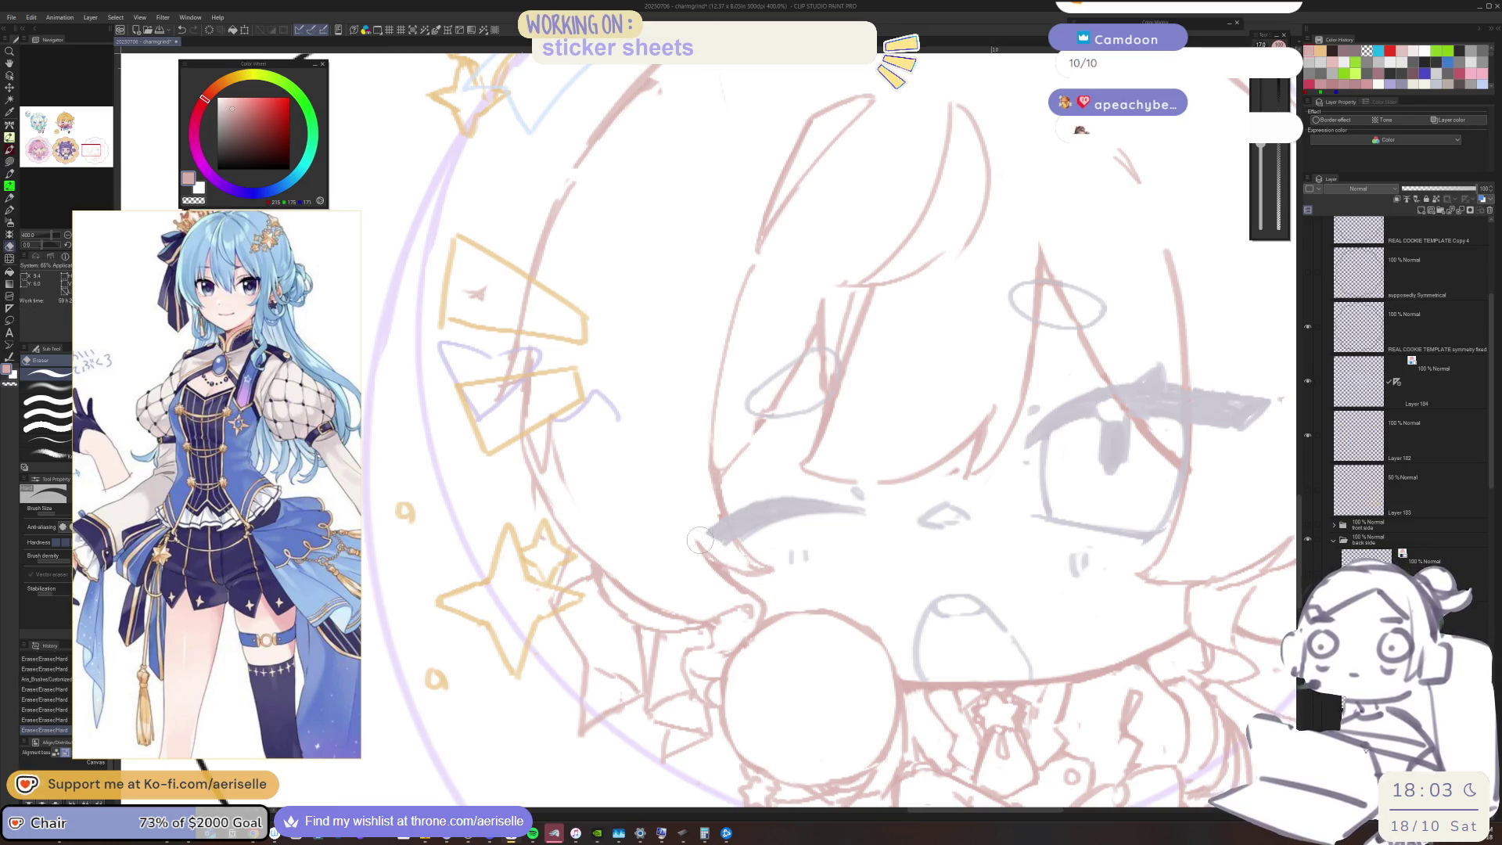
{"action": "key", "text": "p"}
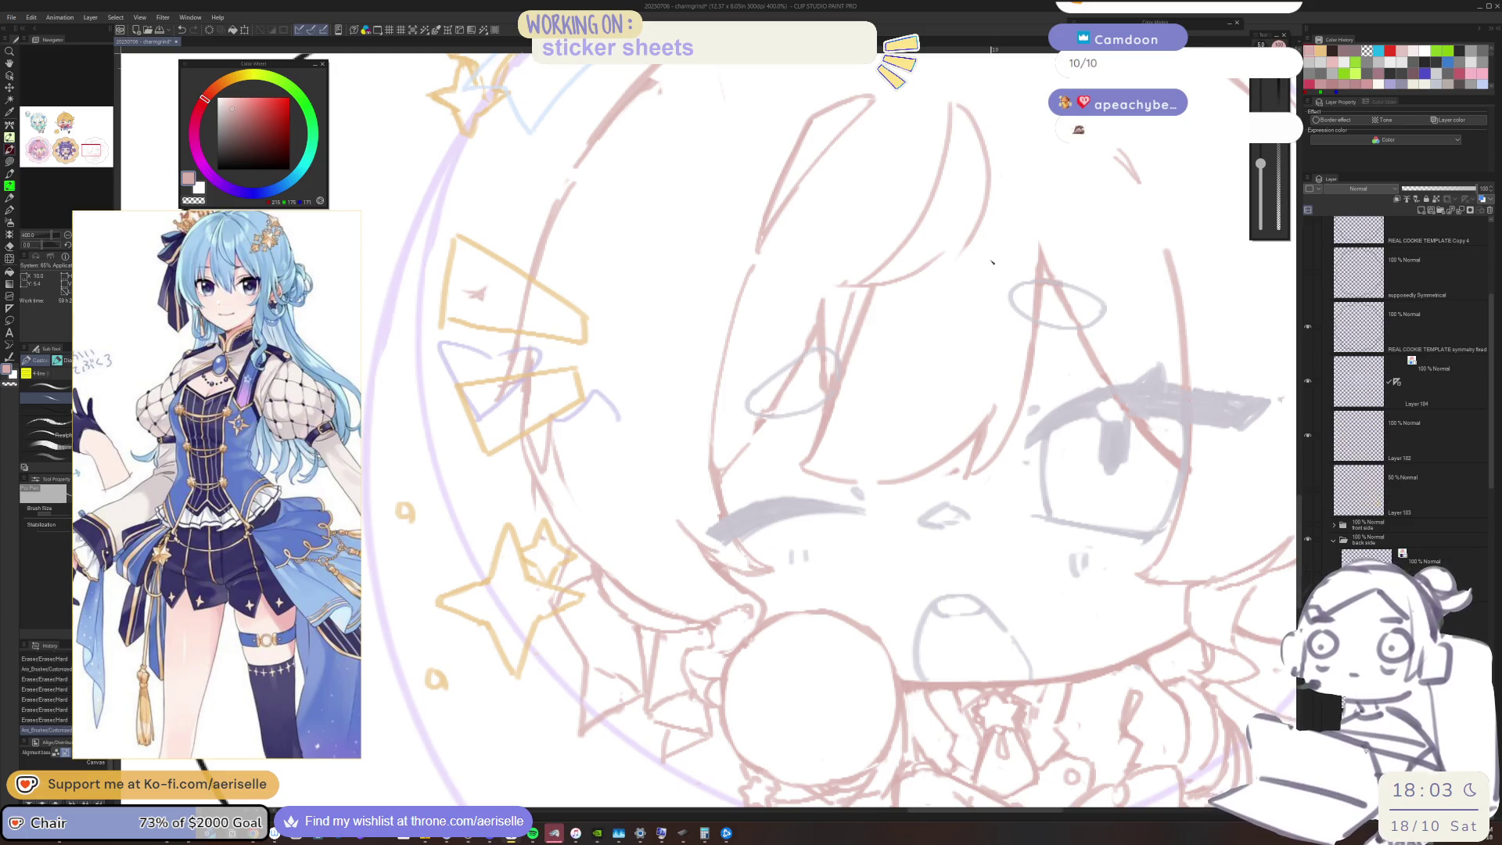
{"action": "key", "text": "o"}
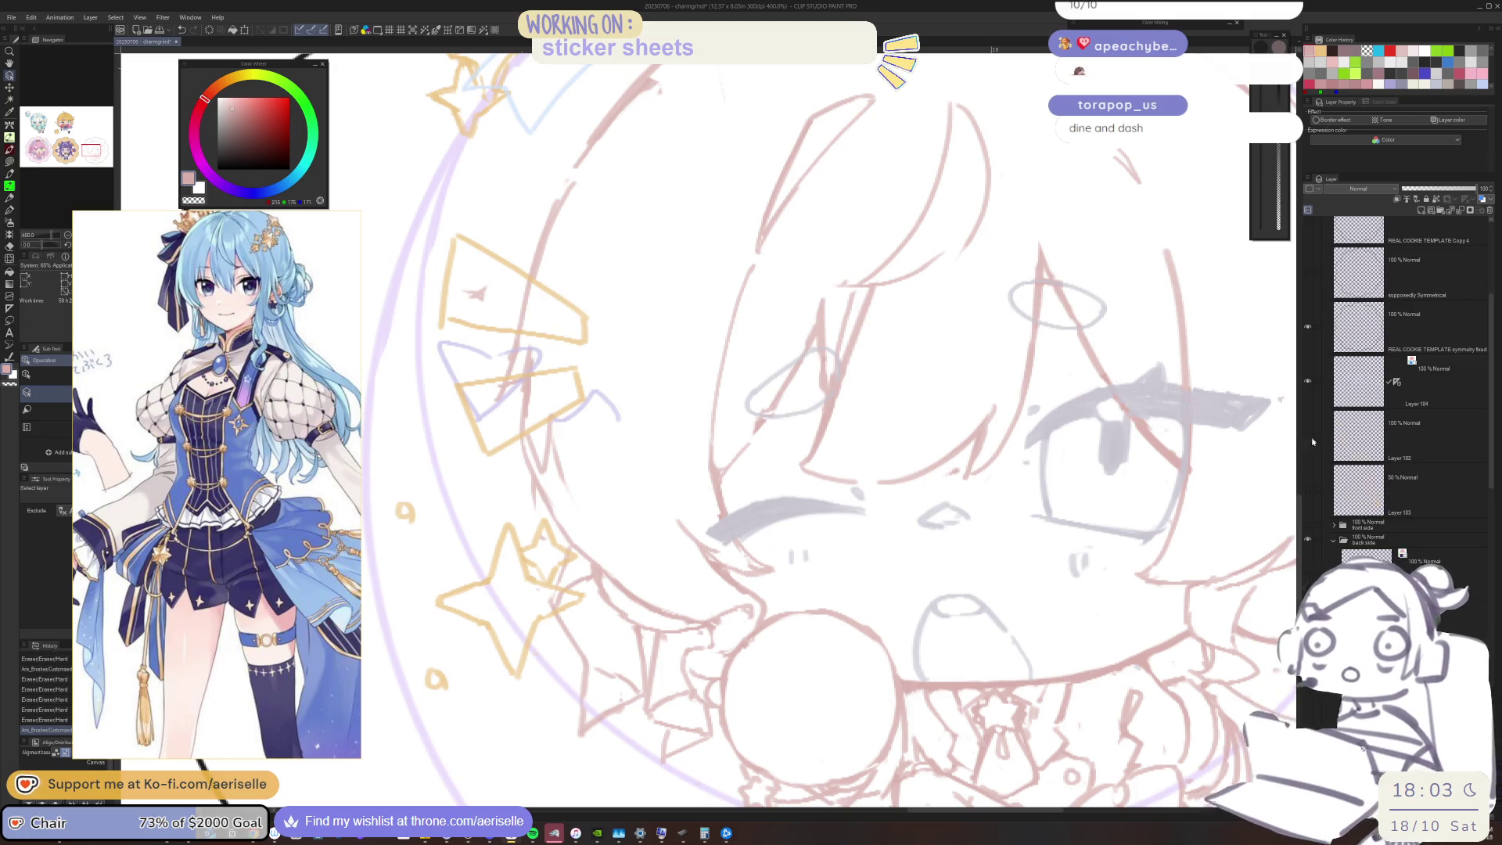
{"action": "left_click", "coordinate": [1313, 431]}
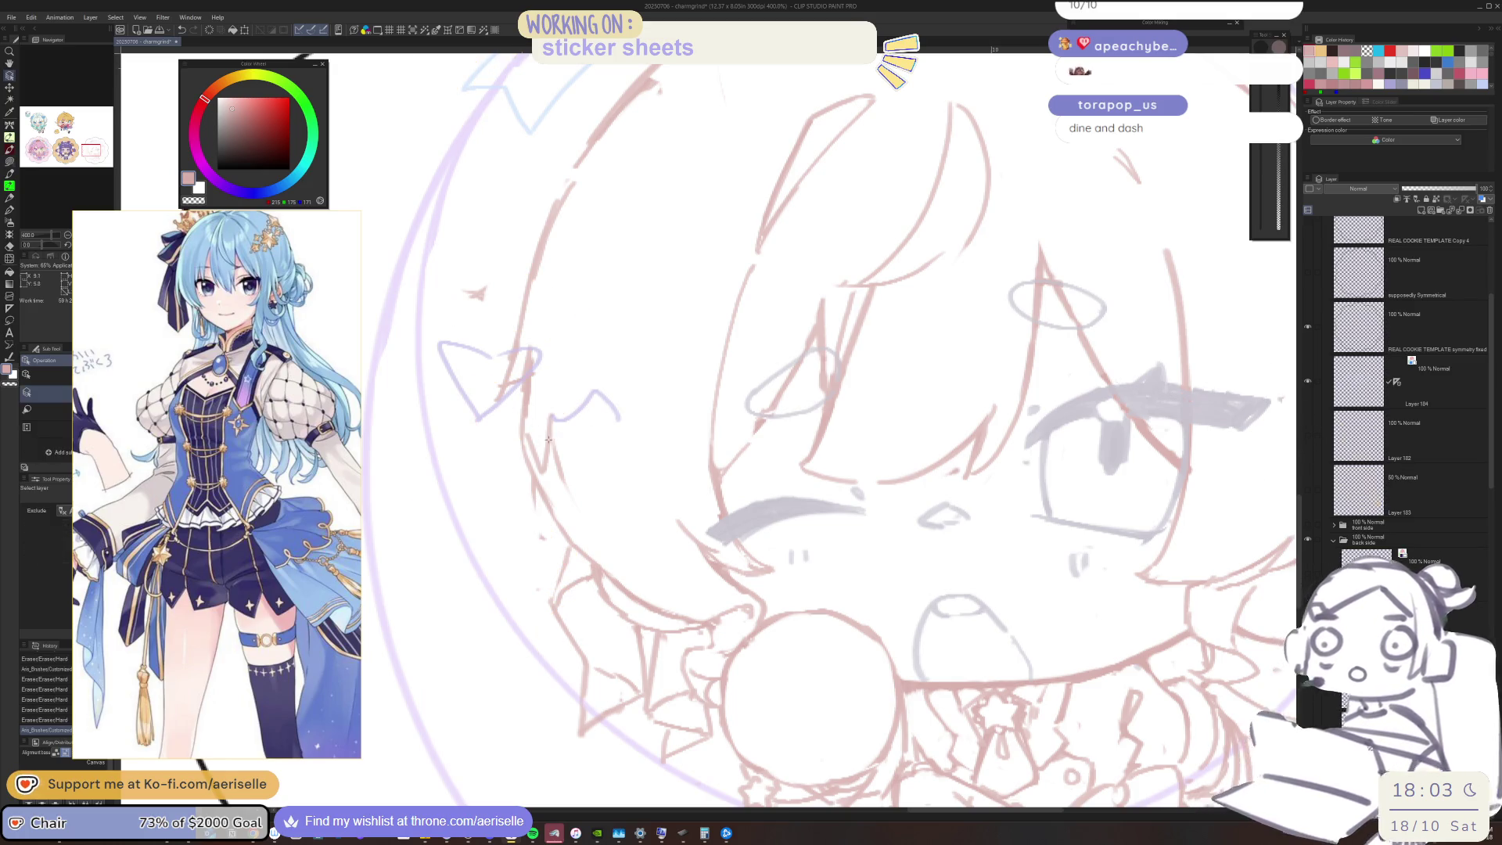
Erase and redraw the chibi's left face line, removing a stray mark beside it
{"action": "key", "text": "e"}
{"action": "left_click_drag", "start_coordinate": [539, 356], "coordinate": [557, 410]}
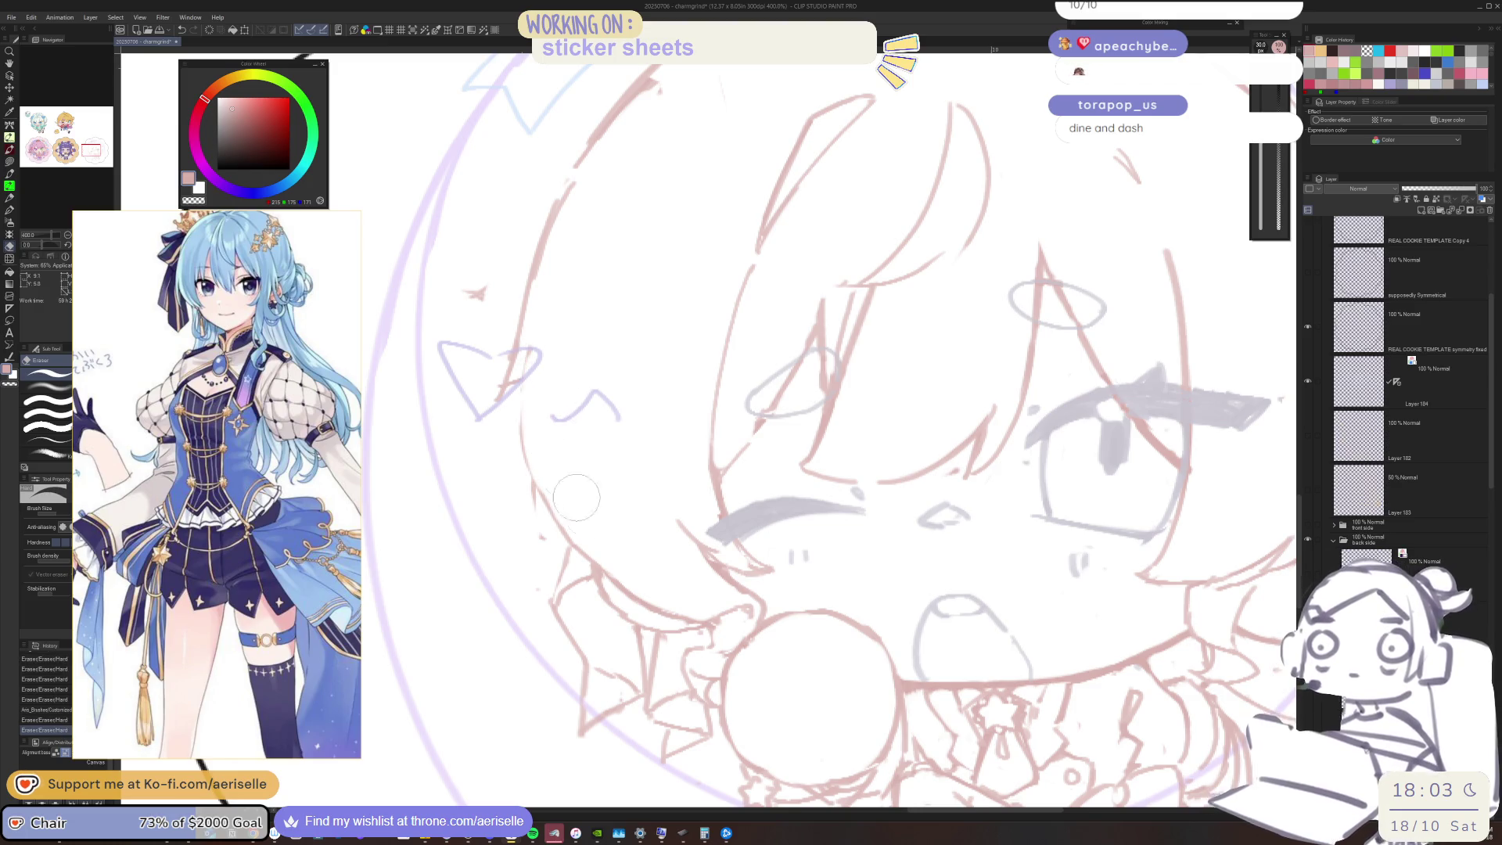
{"action": "key", "text": "p"}
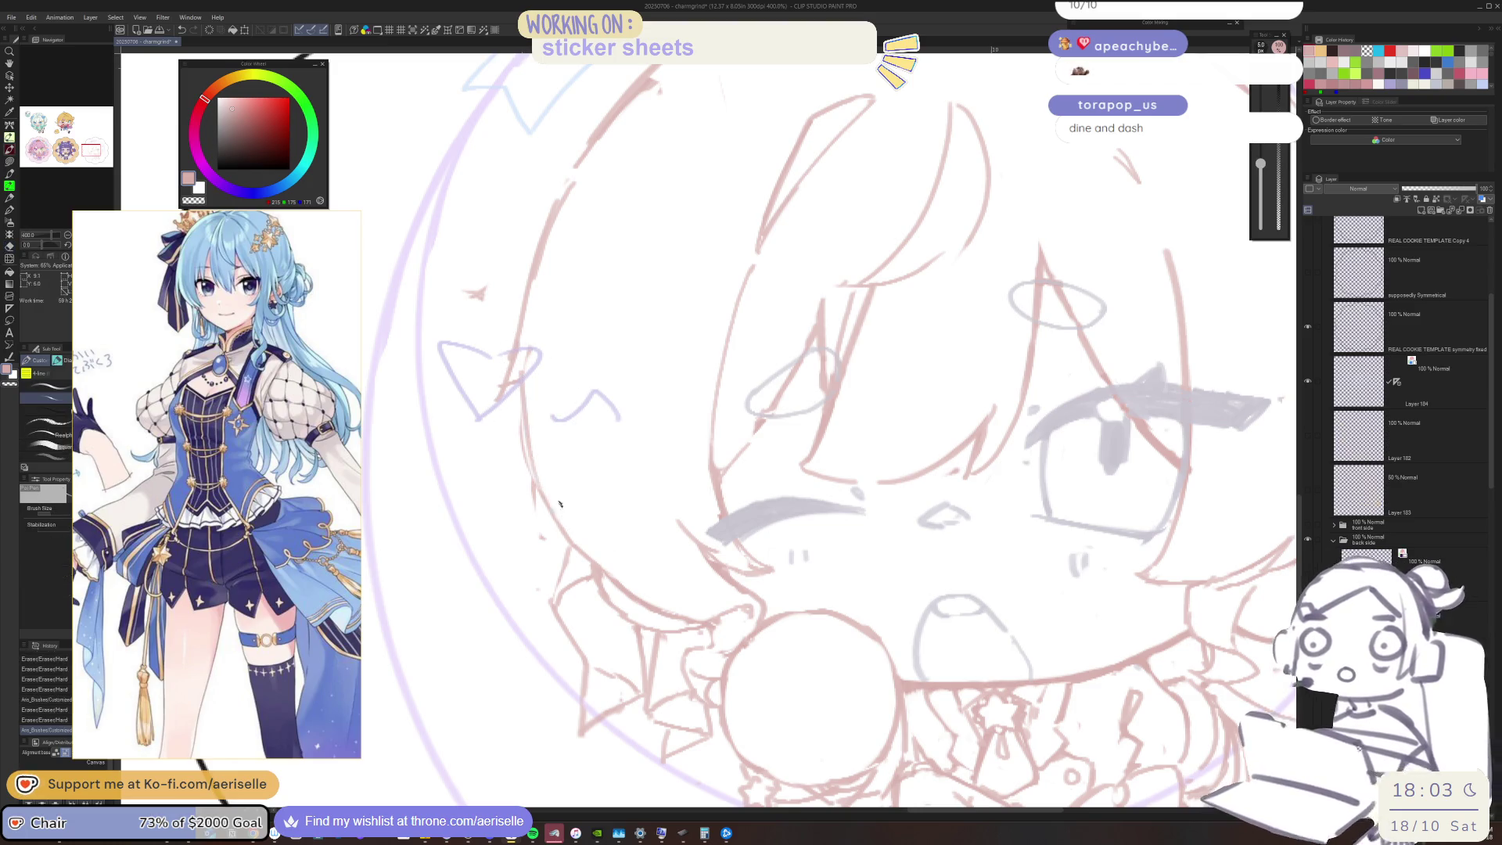
{"action": "key", "text": "ctrl+z"}
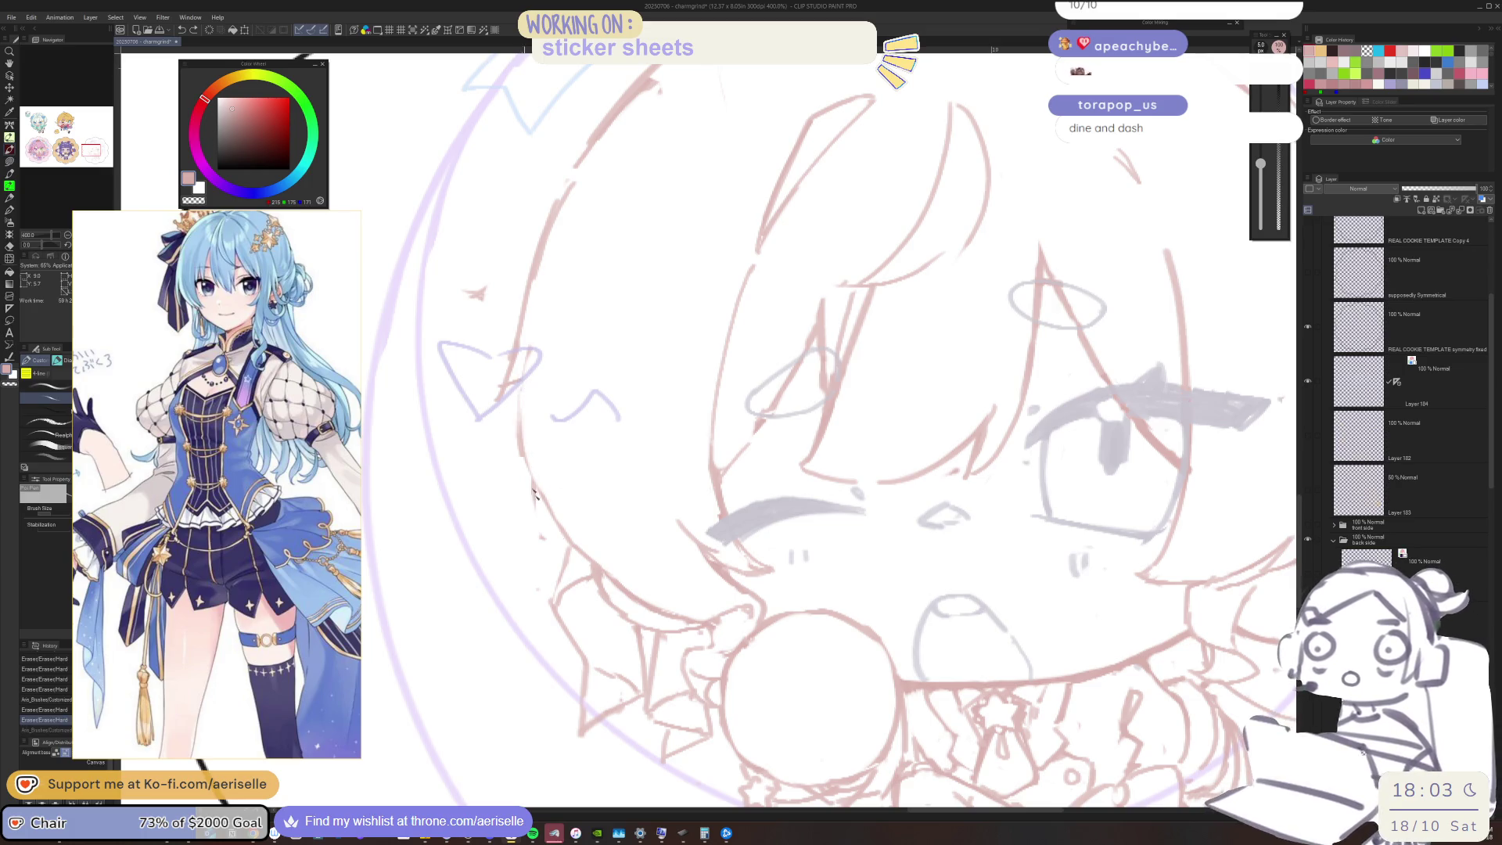
{"action": "key", "text": "e"}
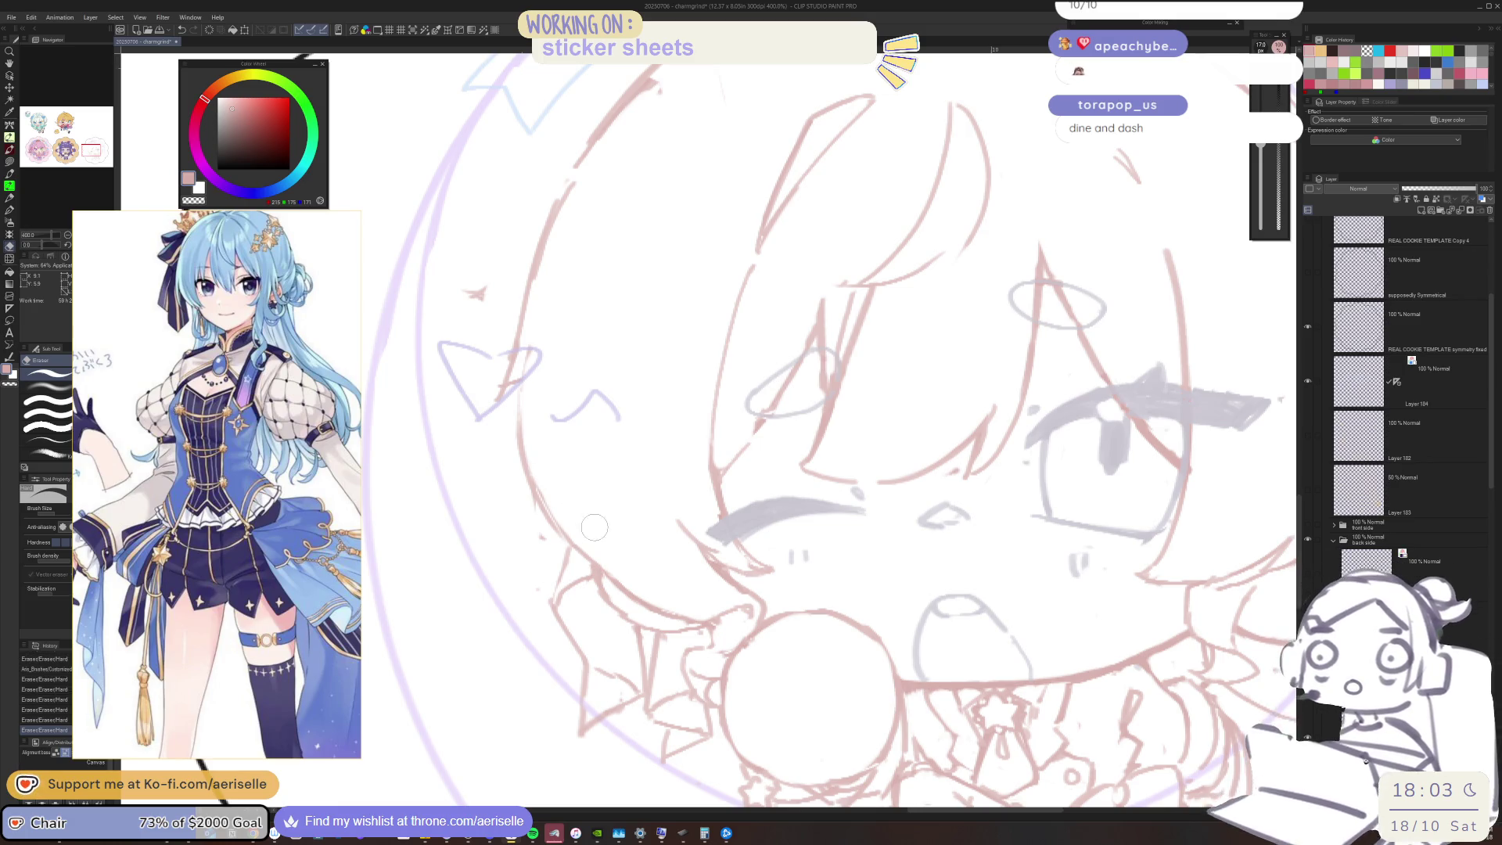
{"action": "key", "text": "p"}
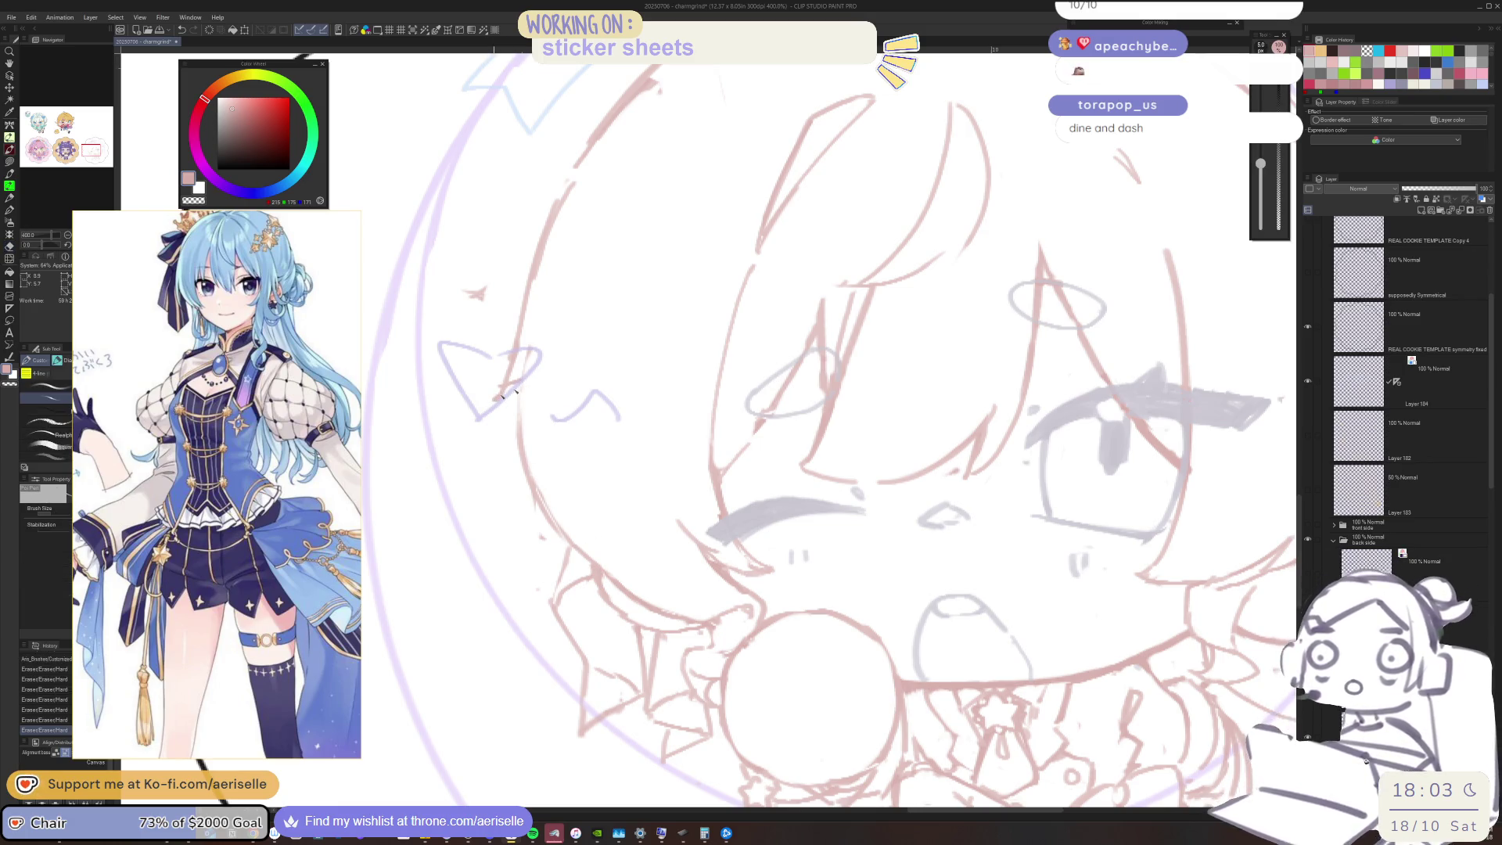
{"action": "left_click_drag", "start_coordinate": [501, 399], "coordinate": [519, 372]}
{"action": "key", "text": "e"}
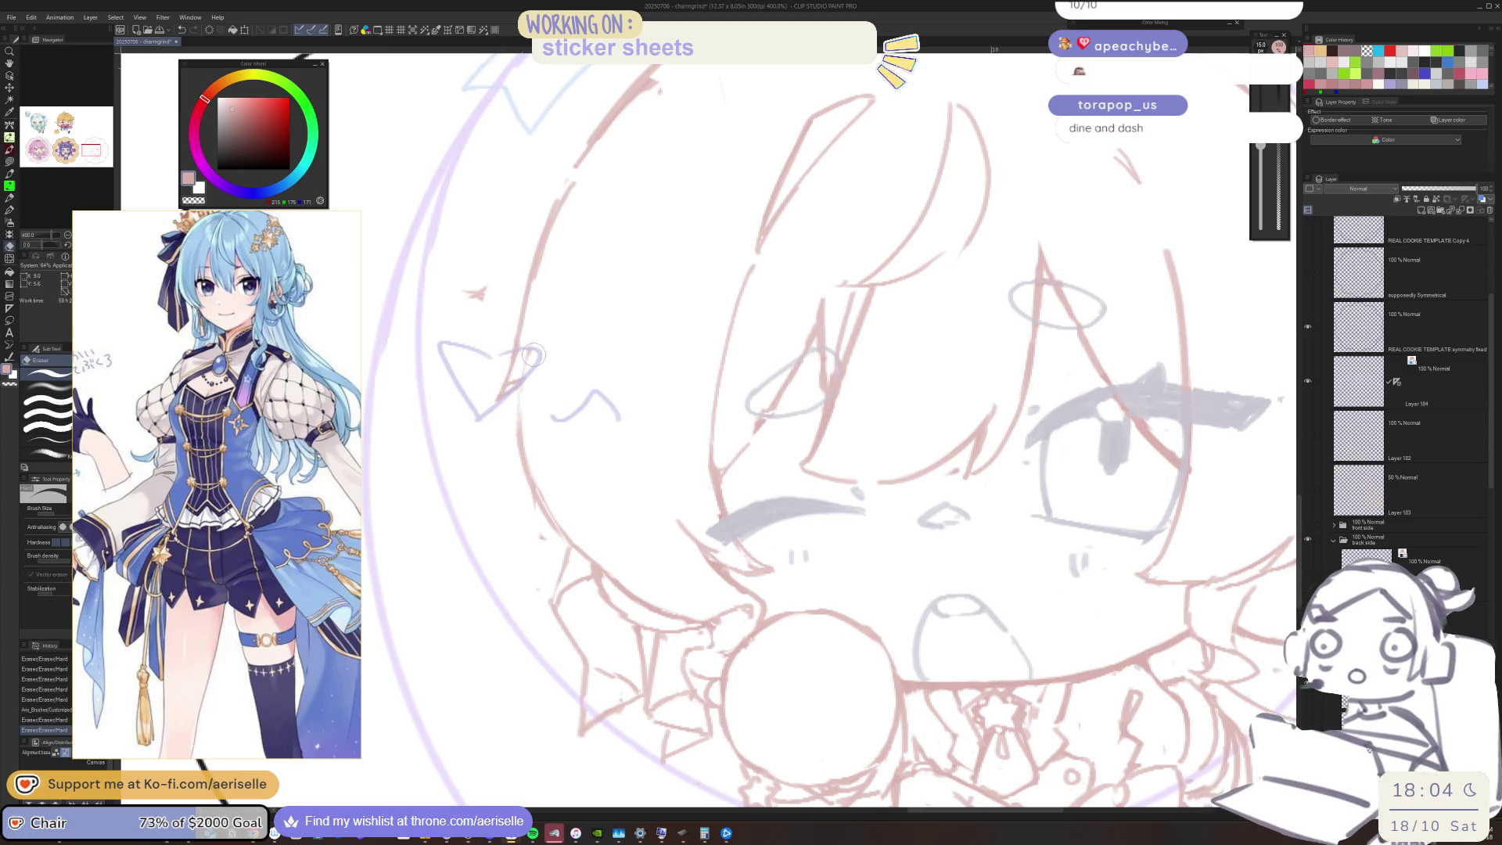
{"action": "left_click", "coordinate": [514, 381]}
{"action": "key", "text": "p"}
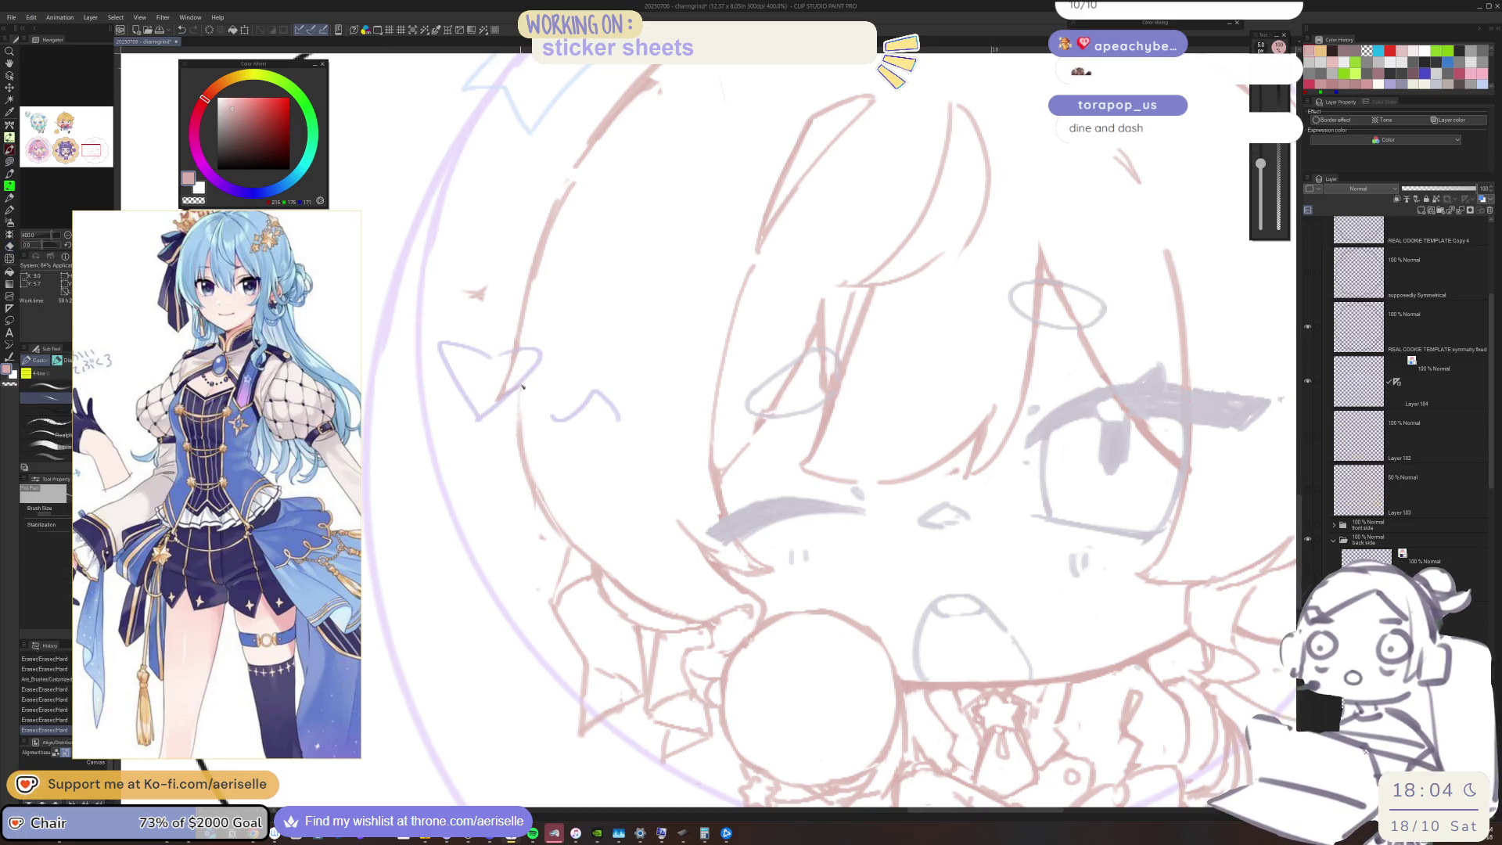
{"action": "scroll", "coordinate": [544, 370], "scroll_direction": "down", "scroll_amount": 5}
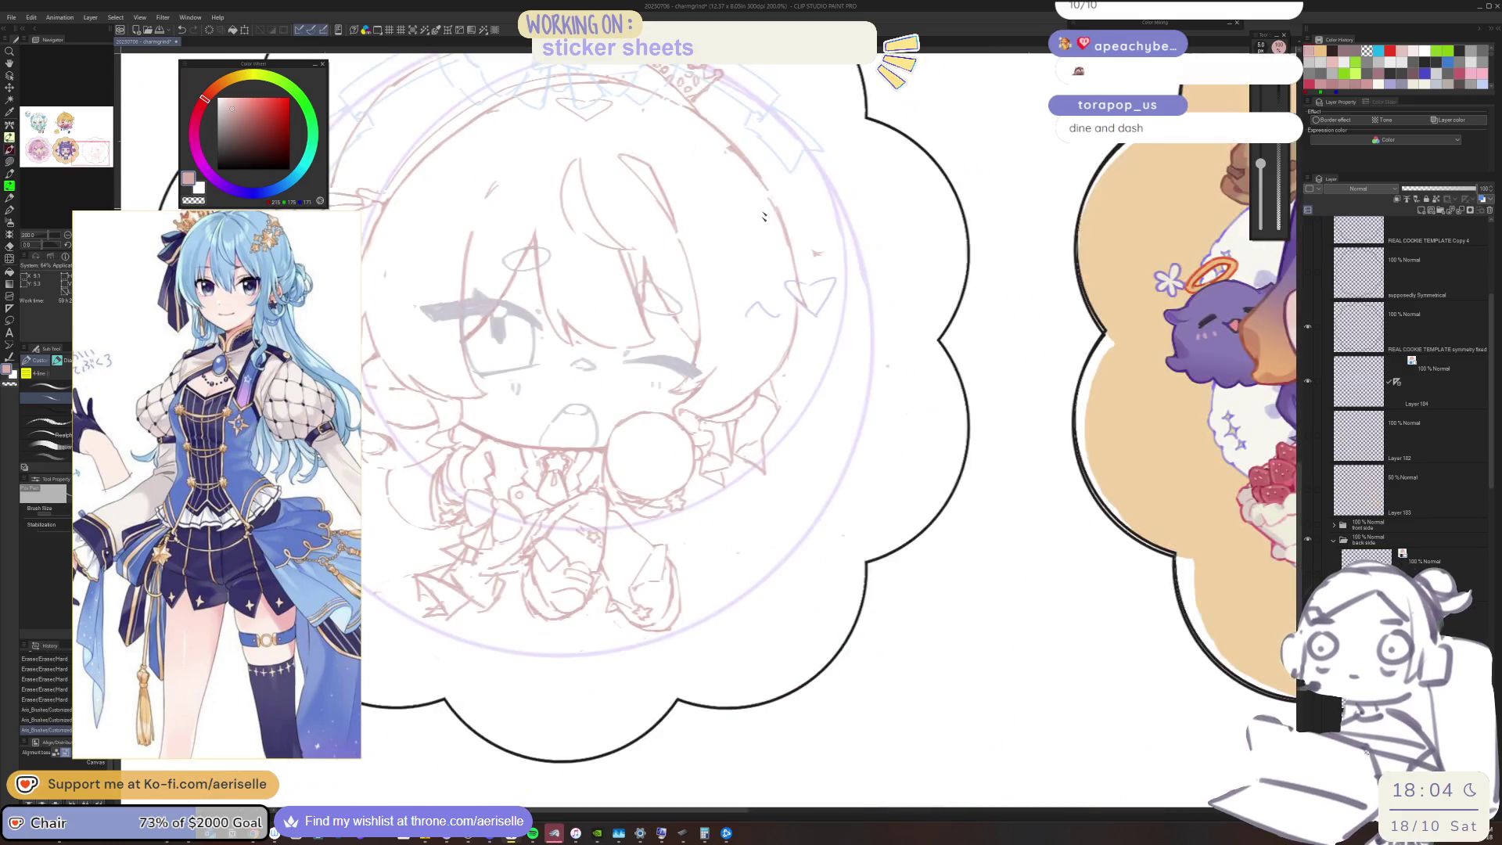
{"action": "scroll", "coordinate": [696, 322], "scroll_direction": "up", "scroll_amount": 5}
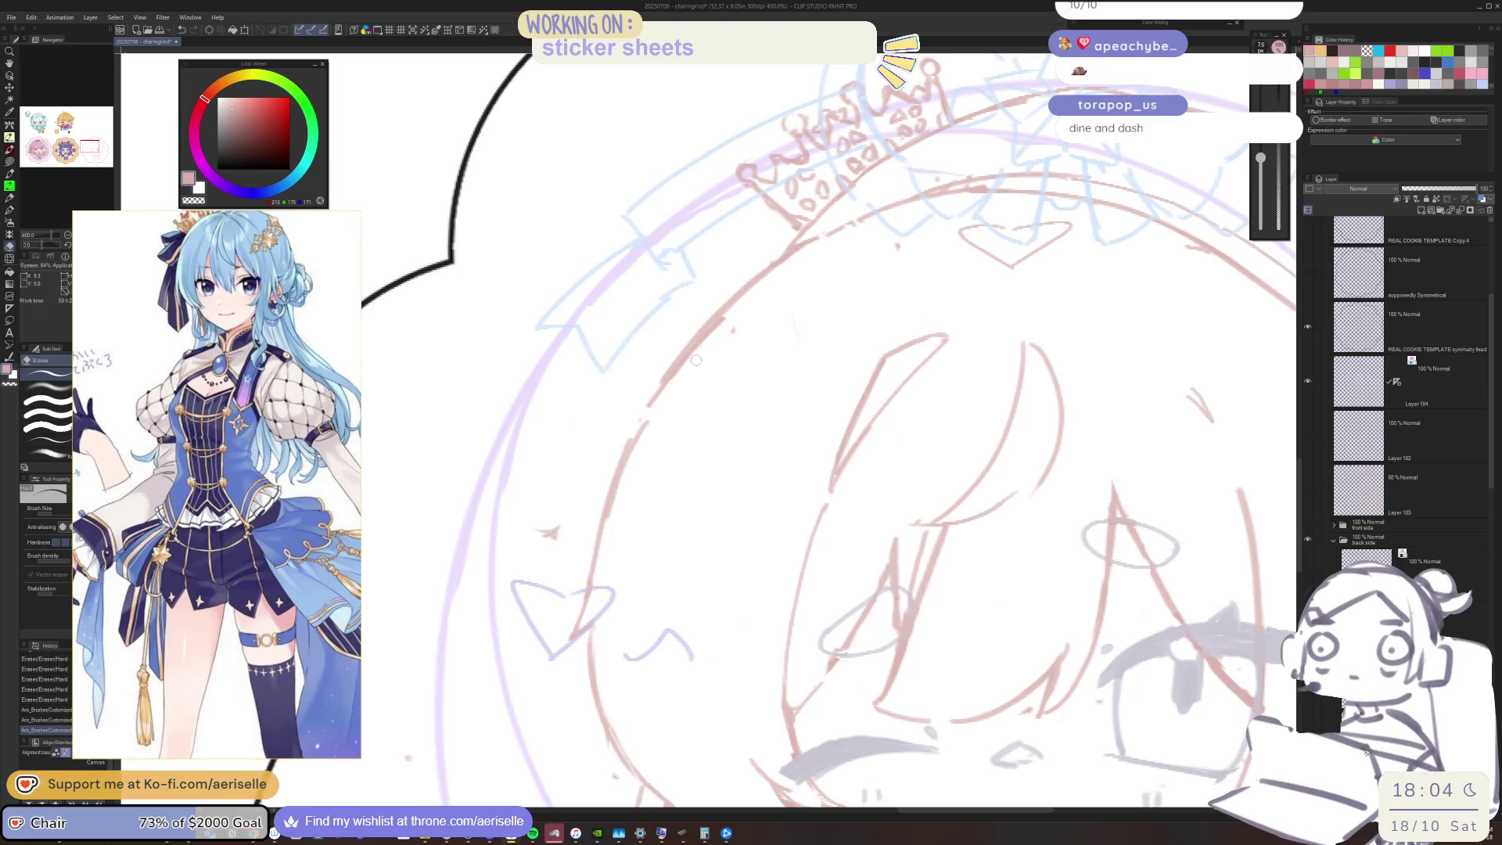
{"action": "scroll", "coordinate": [754, 307], "scroll_direction": "down", "scroll_amount": 4}
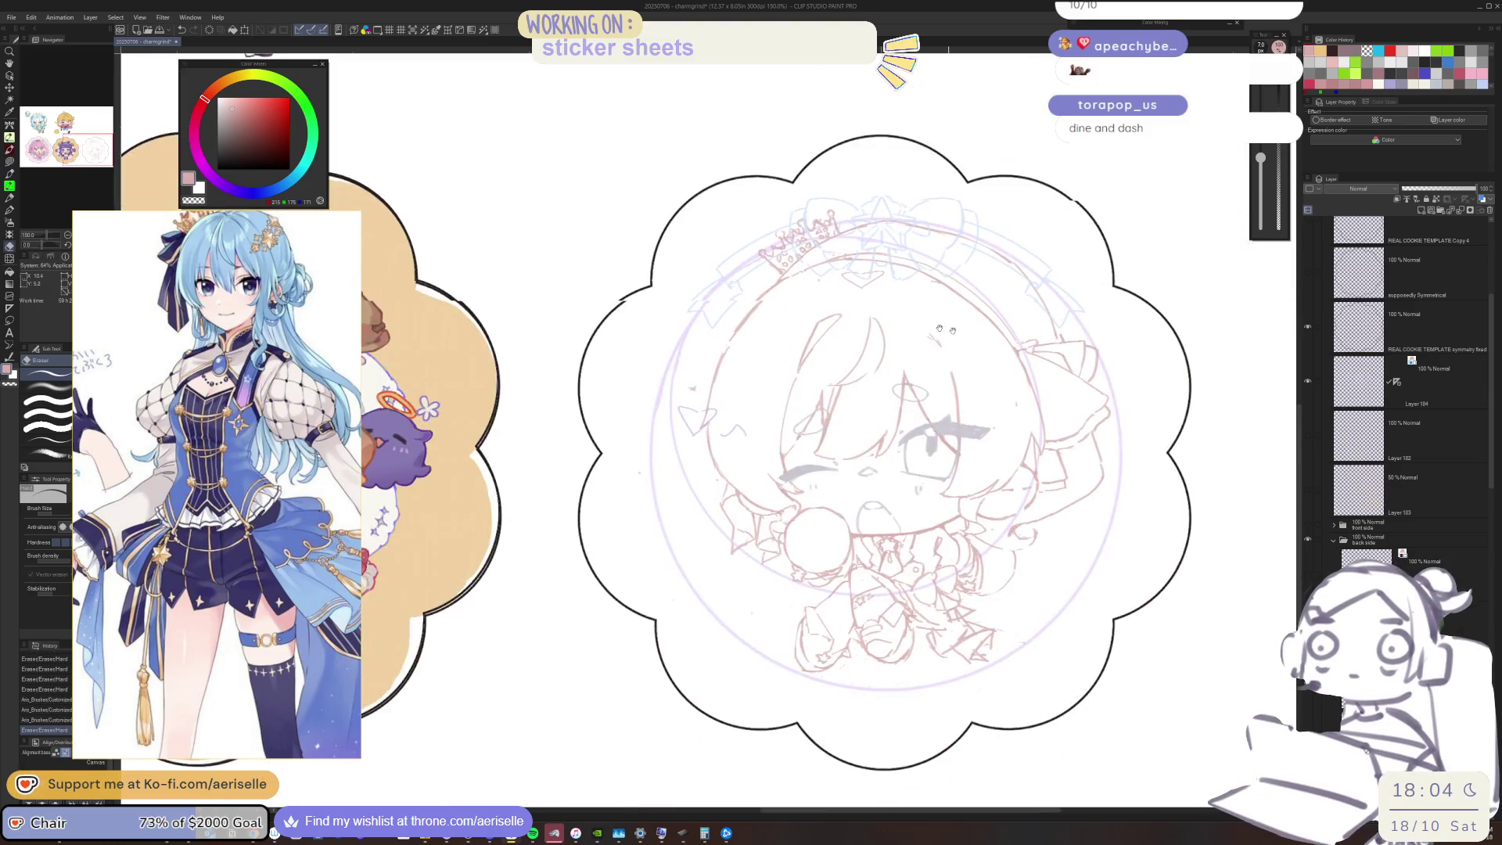
{"action": "scroll", "coordinate": [743, 282], "scroll_direction": "up", "scroll_amount": 6}
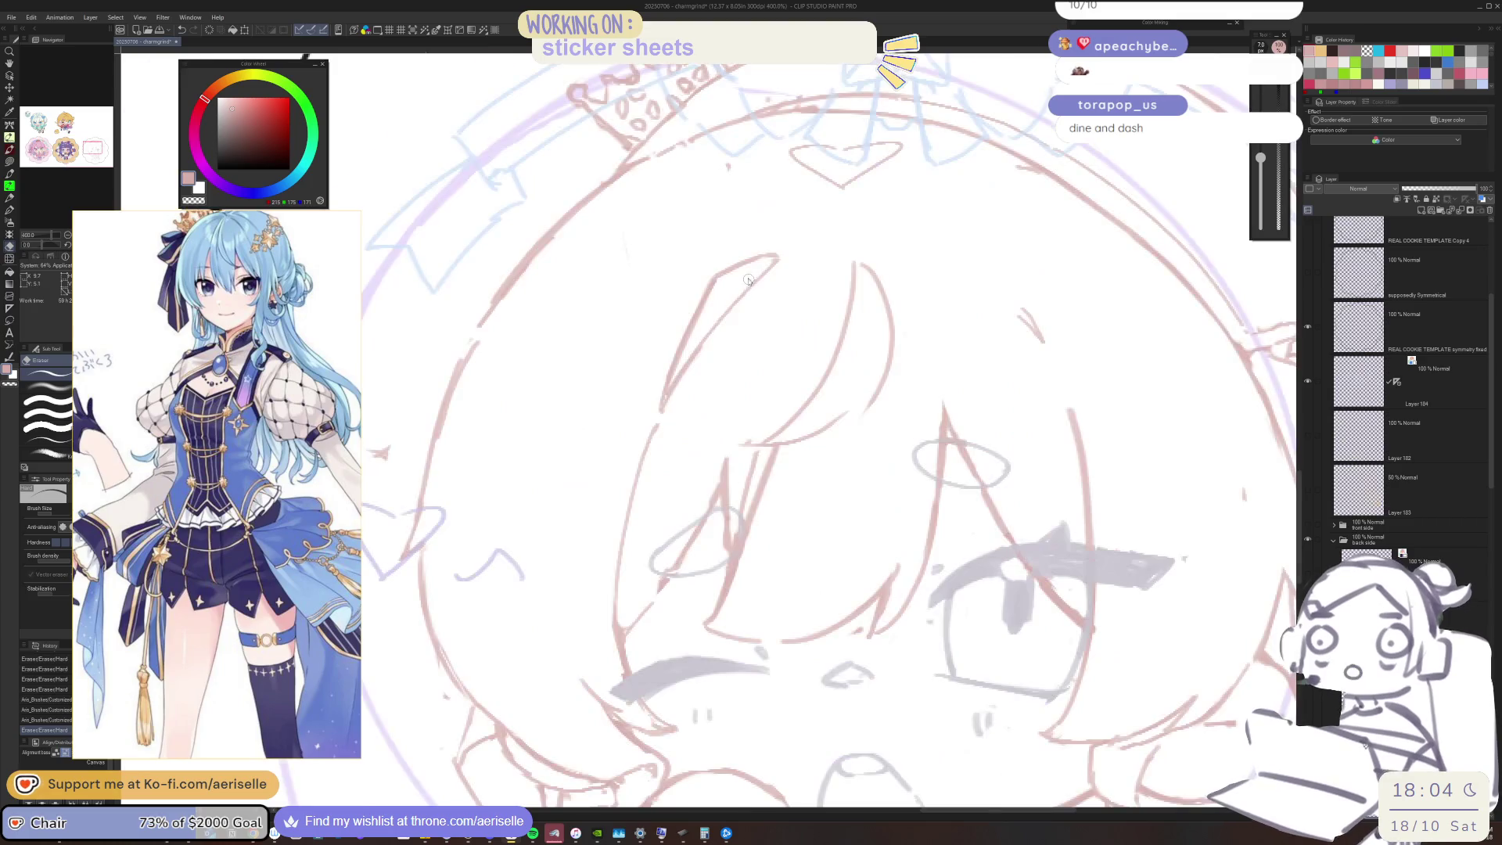
{"action": "key", "text": "p"}
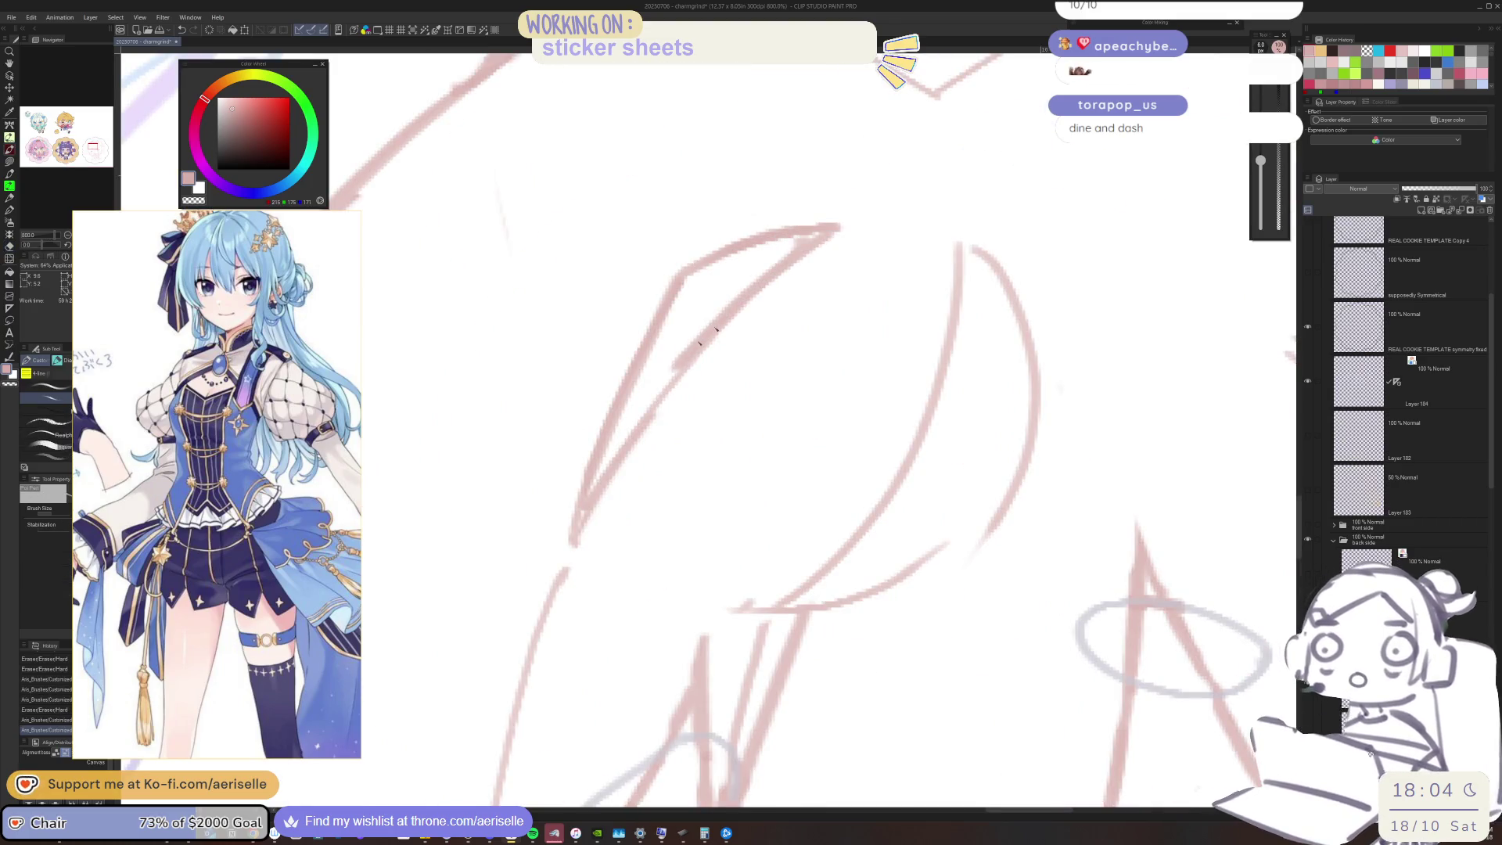
{"action": "scroll", "coordinate": [691, 284], "scroll_direction": "down", "scroll_amount": 5}
{"action": "scroll", "coordinate": [691, 284], "scroll_direction": "up", "scroll_amount": 3}
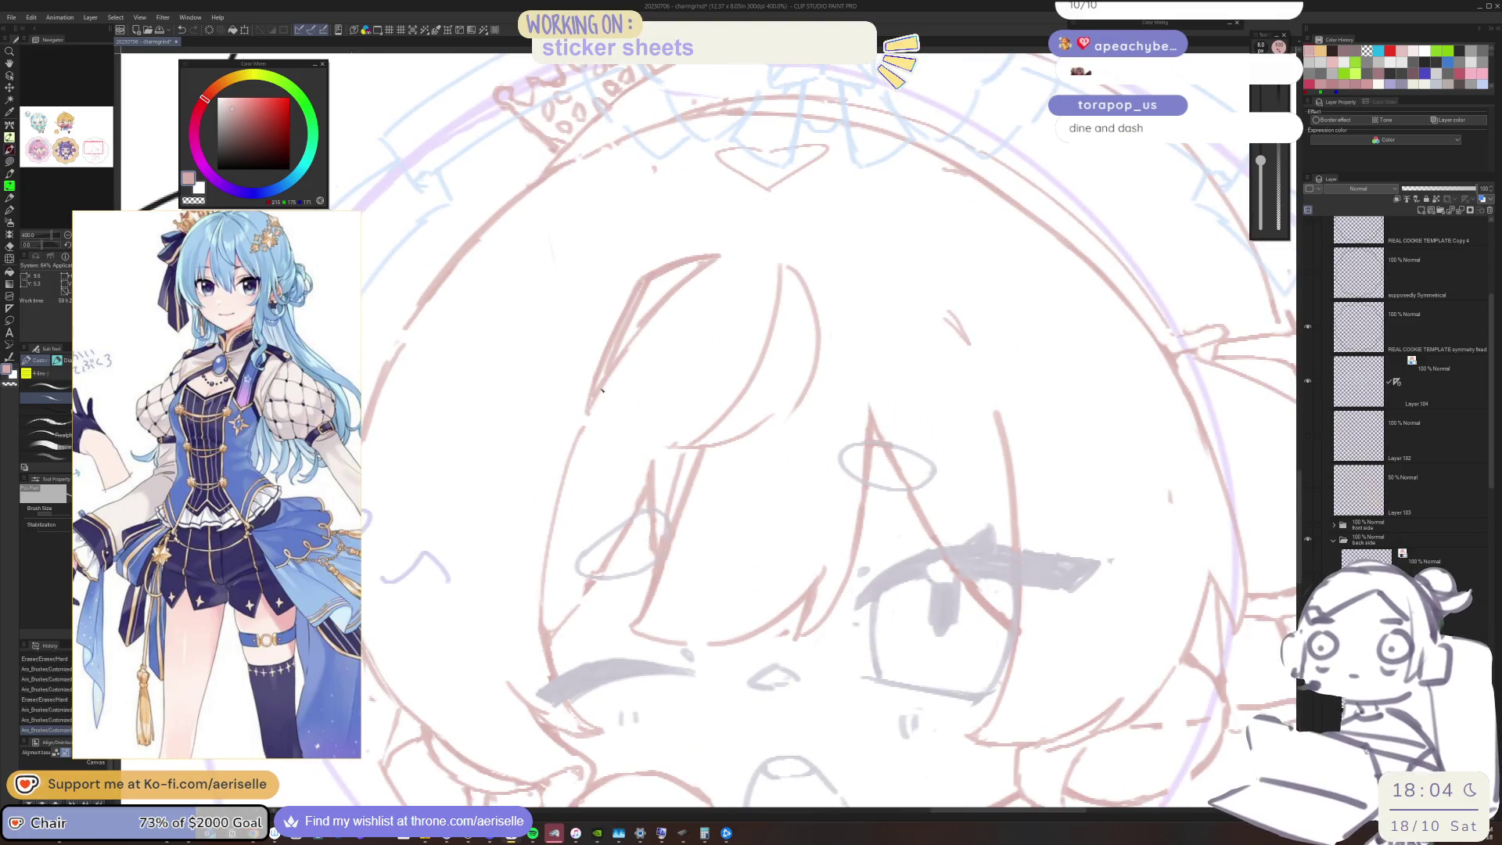
{"action": "key", "text": "e"}
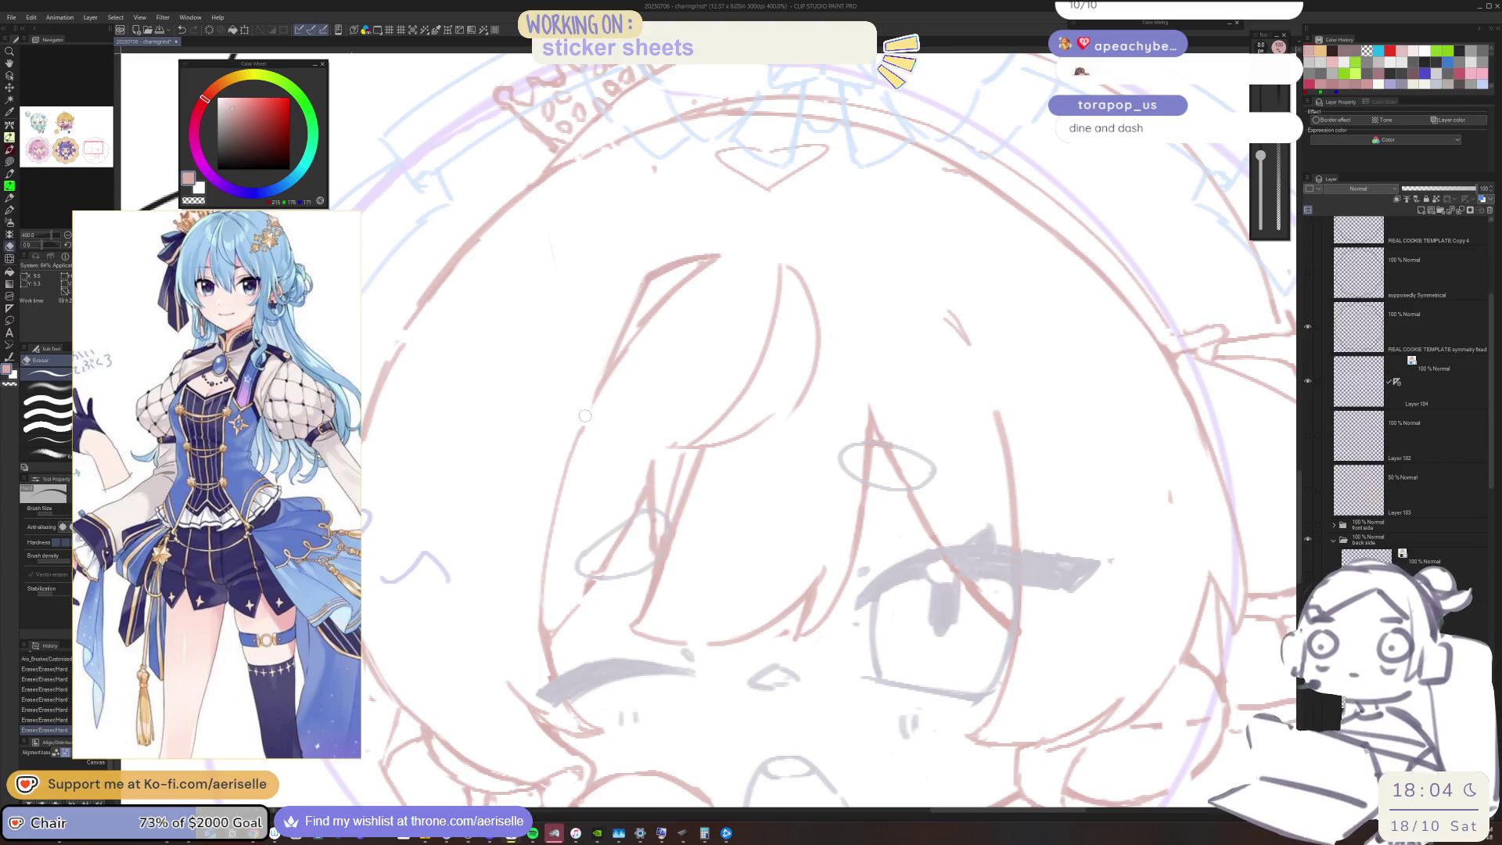
{"action": "key", "text": "p"}
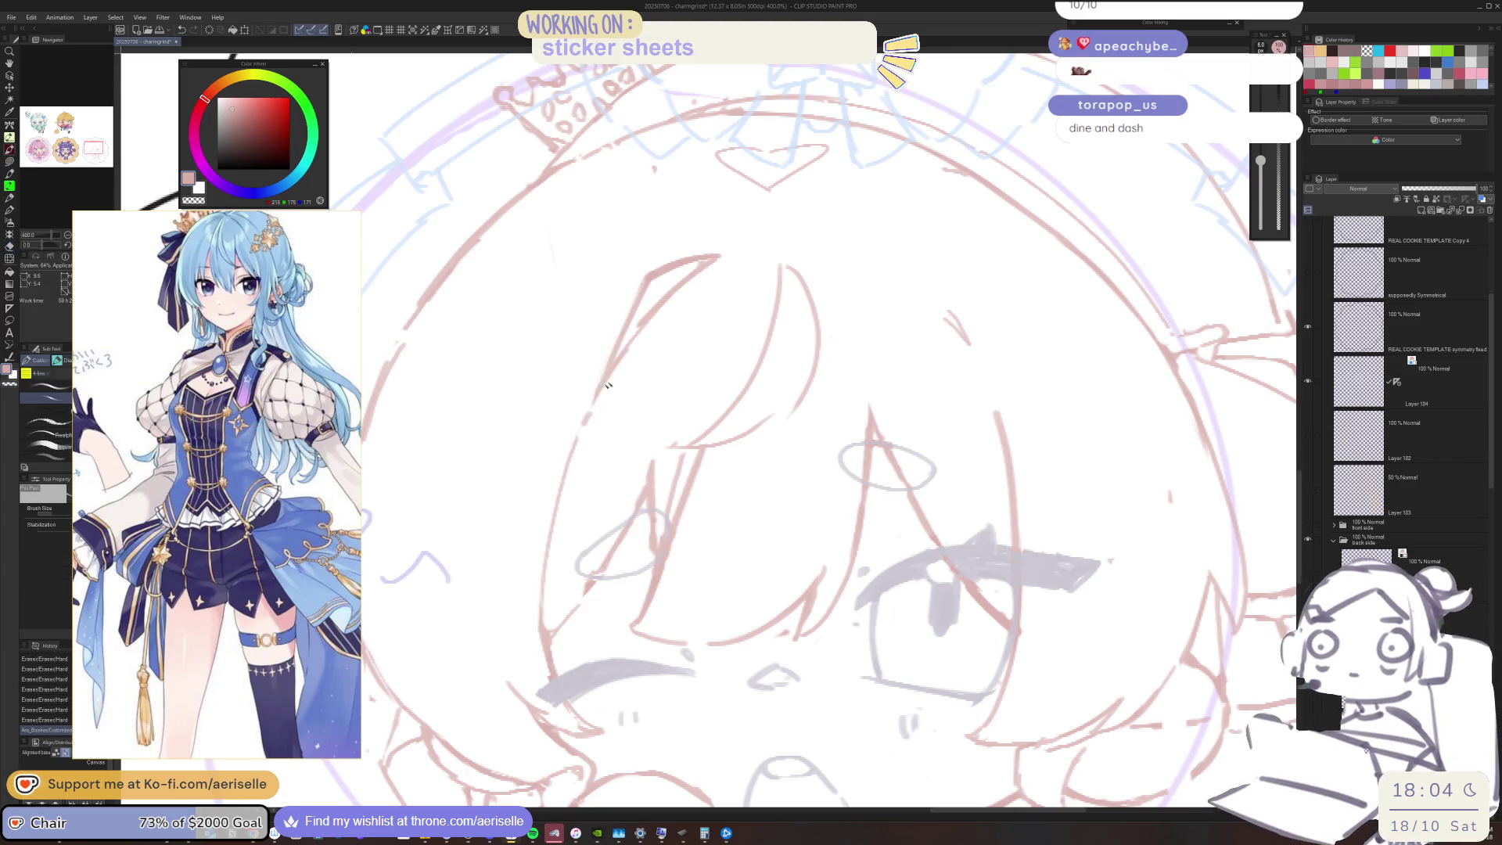
{"action": "scroll", "coordinate": [667, 288], "scroll_direction": "up", "scroll_amount": 2}
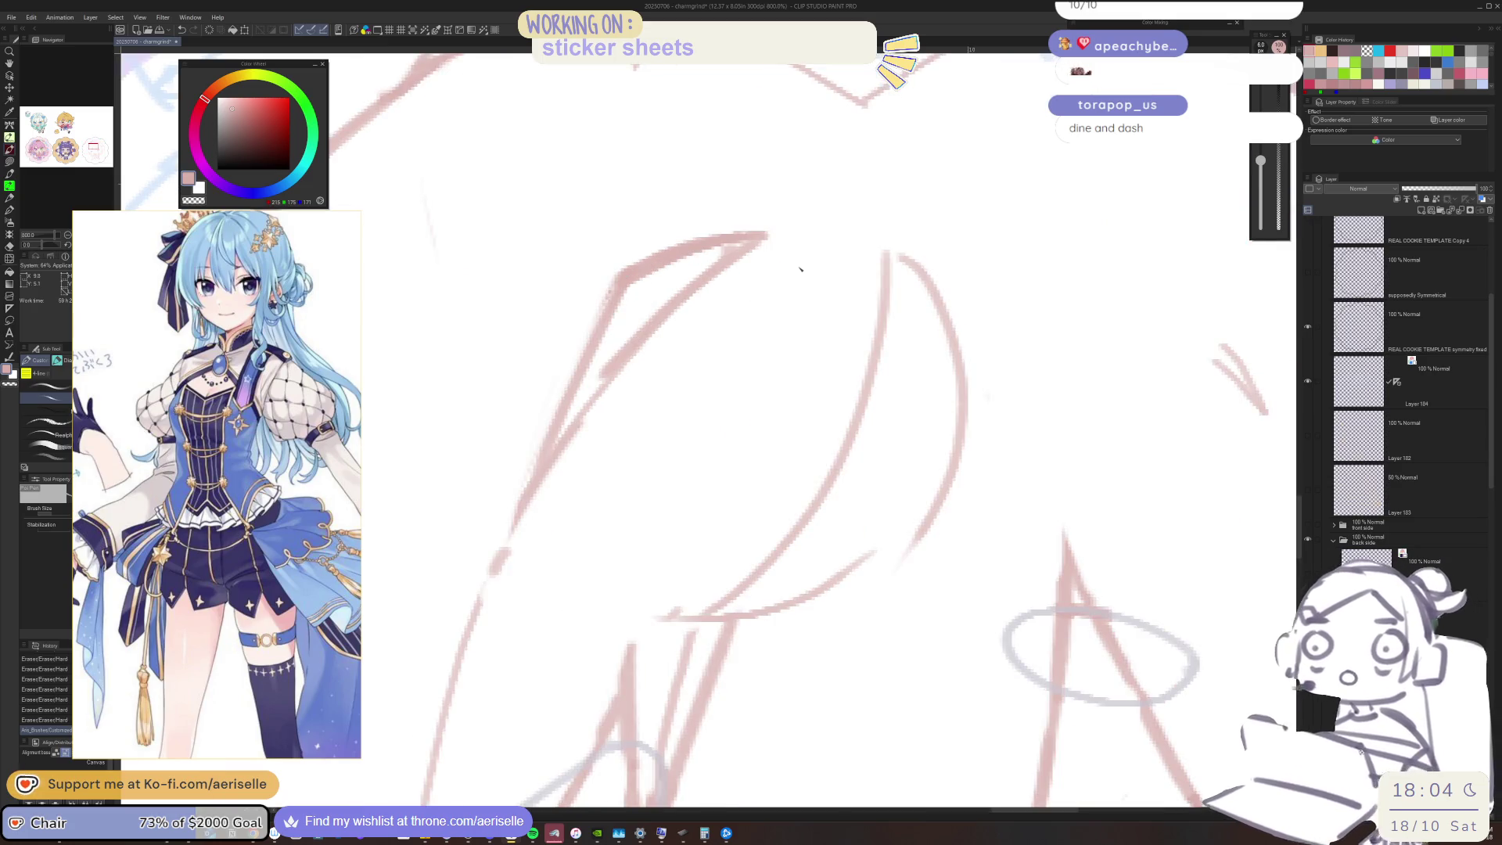
{"action": "scroll", "coordinate": [800, 269], "scroll_direction": "down", "scroll_amount": 5}
{"action": "mouse_move", "coordinate": [284, 219]}
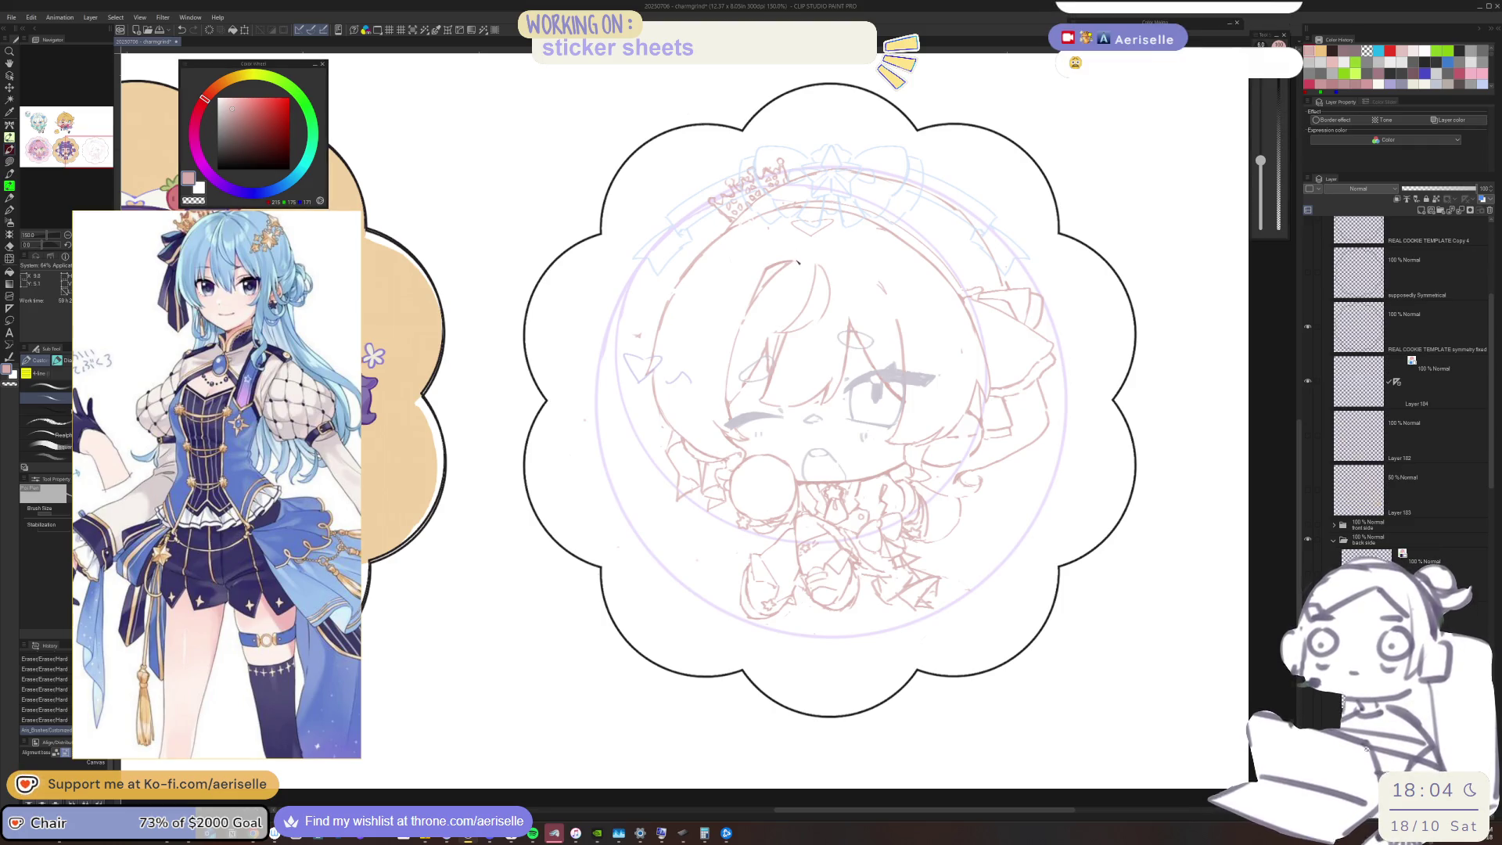
Zoom in on the forehead and erase the old hair strand lines
{"action": "scroll", "coordinate": [798, 262], "scroll_direction": "up", "scroll_amount": 10}
{"action": "mouse_move", "coordinate": [798, 285]}
{"action": "left_mouse_down"}
{"action": "mouse_move", "coordinate": [796, 420]}
{"action": "mouse_move", "coordinate": [861, 373]}
{"action": "mouse_move", "coordinate": [907, 302]}
{"action": "left_mouse_up"}
{"action": "key", "text": "e"}
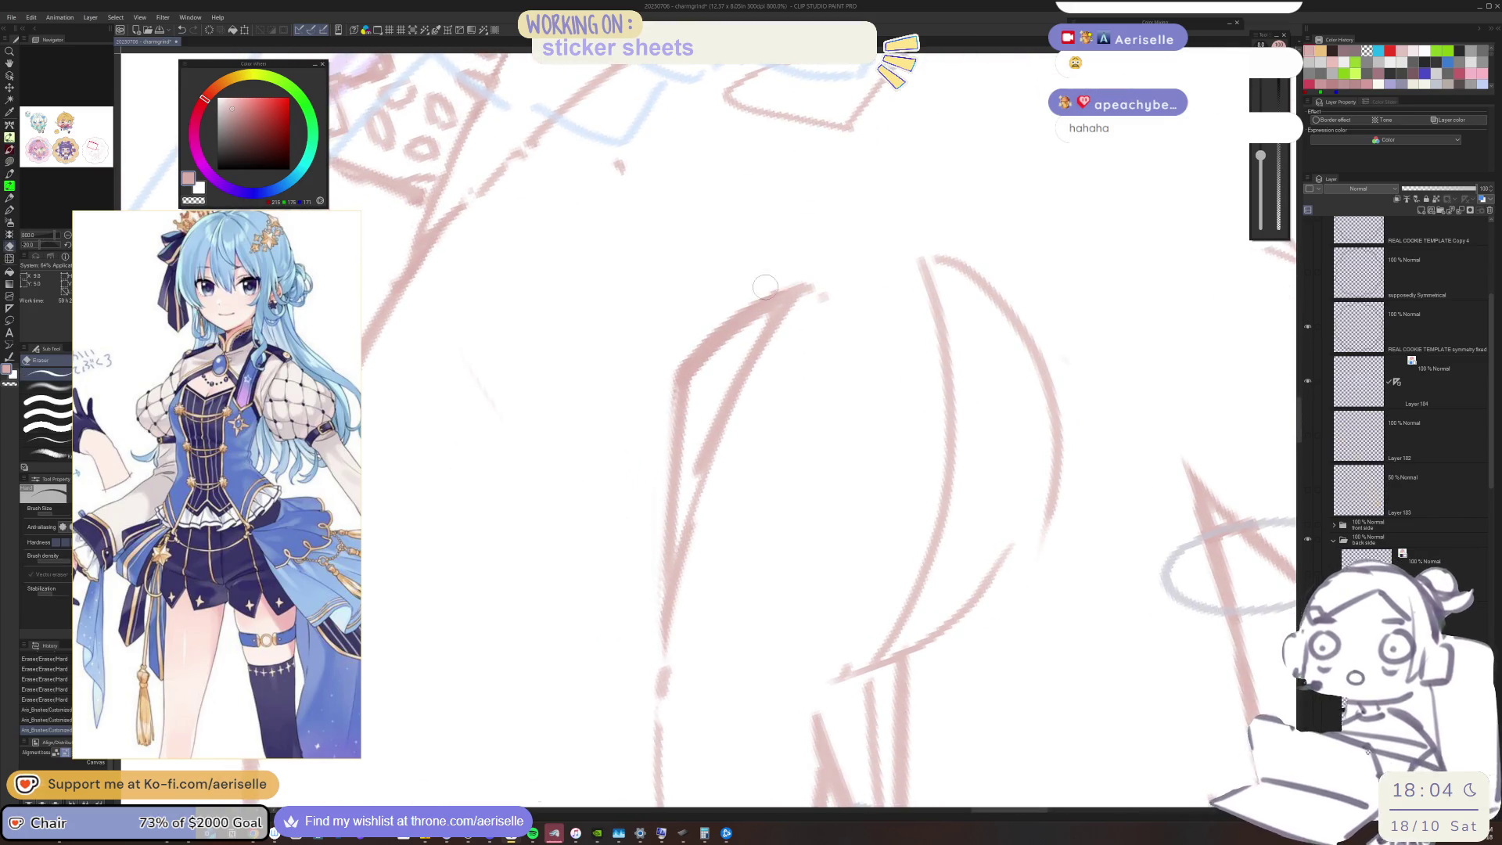
{"action": "mouse_move", "coordinate": [805, 285]}
{"action": "left_mouse_down"}
{"action": "mouse_move", "coordinate": [664, 392]}
{"action": "mouse_move", "coordinate": [752, 360]}
{"action": "left_mouse_up"}
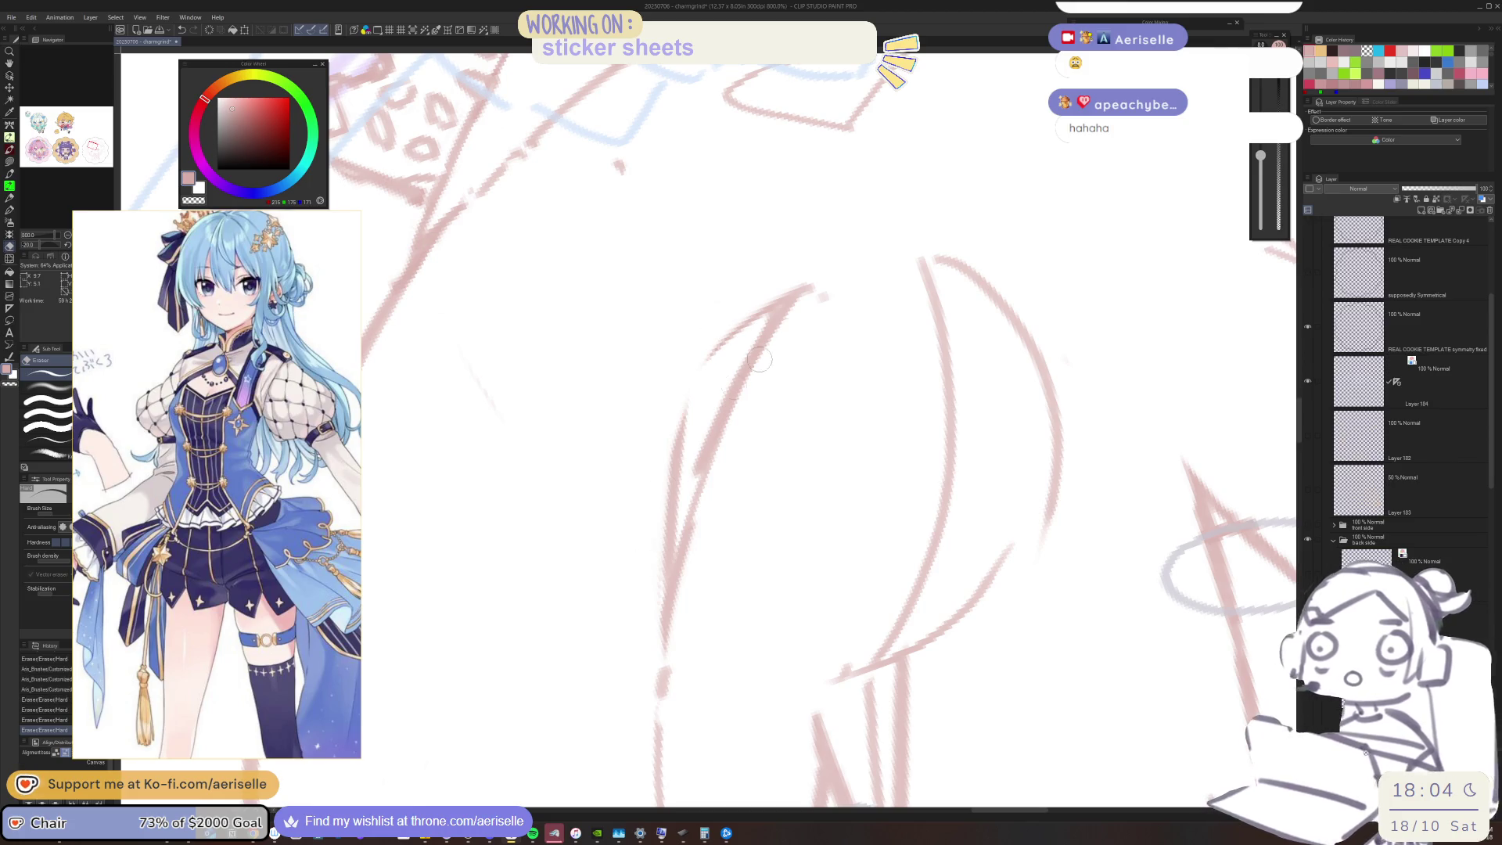
{"action": "left_click_drag", "start_coordinate": [827, 296], "coordinate": [809, 324]}
Redraw the hair strand's left curve and clean up its stray bits
{"action": "scroll", "coordinate": [810, 324], "scroll_direction": "up", "scroll_amount": 1}
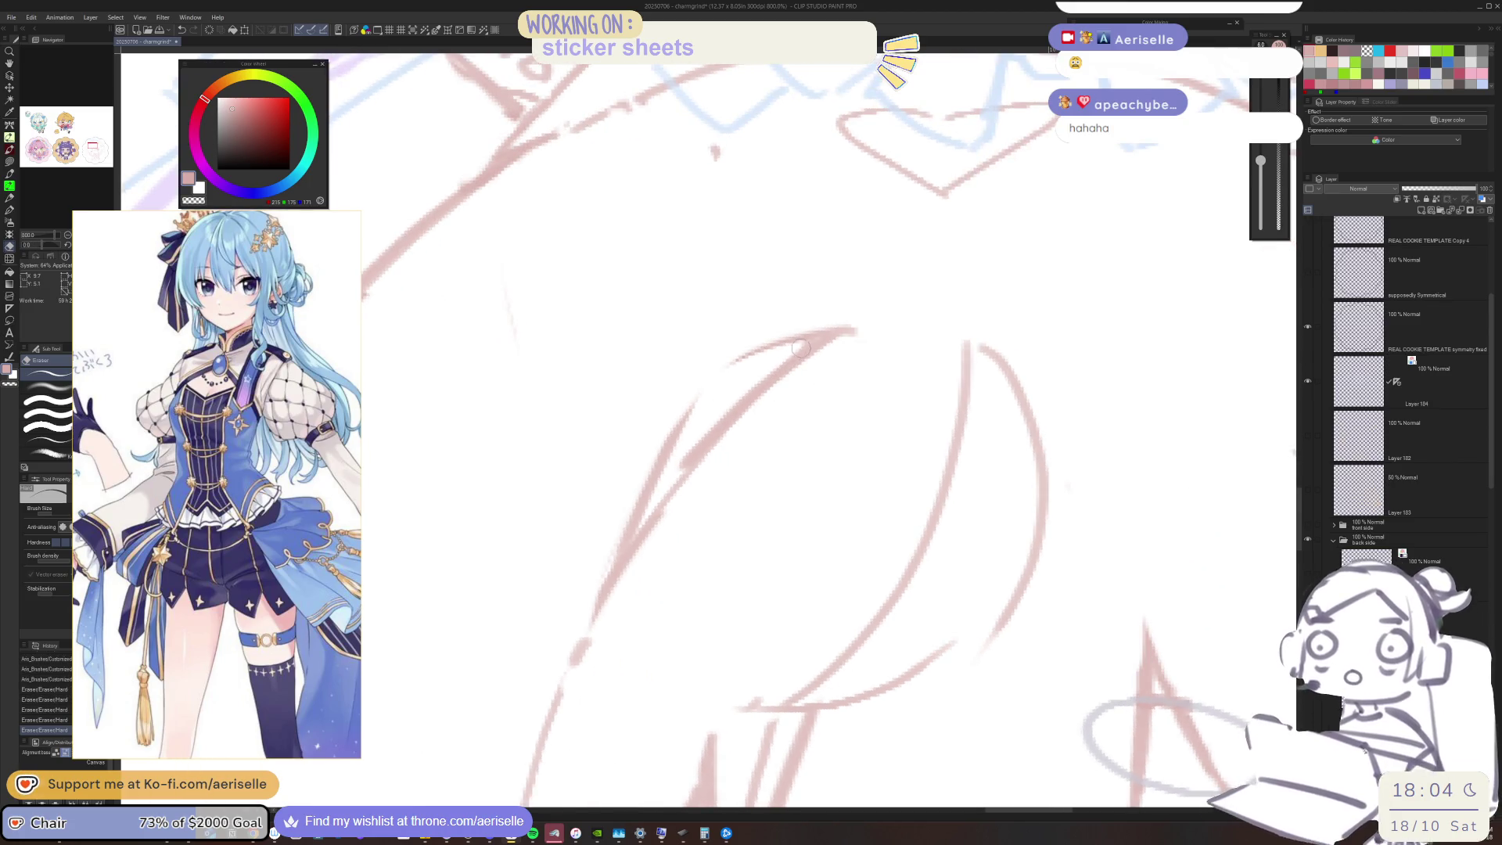
{"action": "key", "text": "b"}
{"action": "left_click_drag", "start_coordinate": [743, 358], "coordinate": [628, 526]}
{"action": "key", "text": "ctrl+z"}
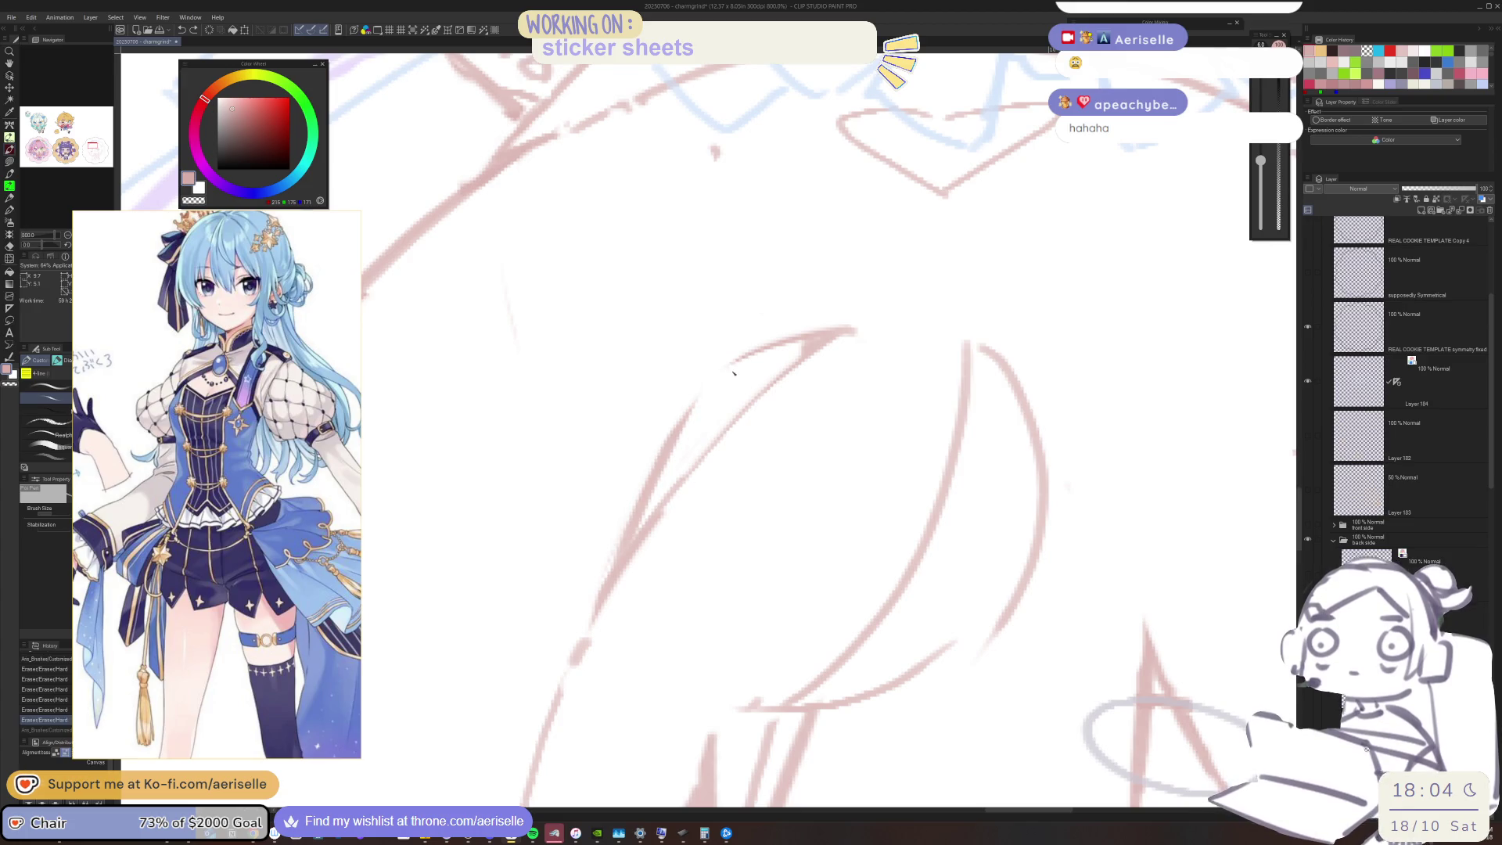
{"action": "key", "text": "ctrl+y"}
{"action": "key", "text": "e"}
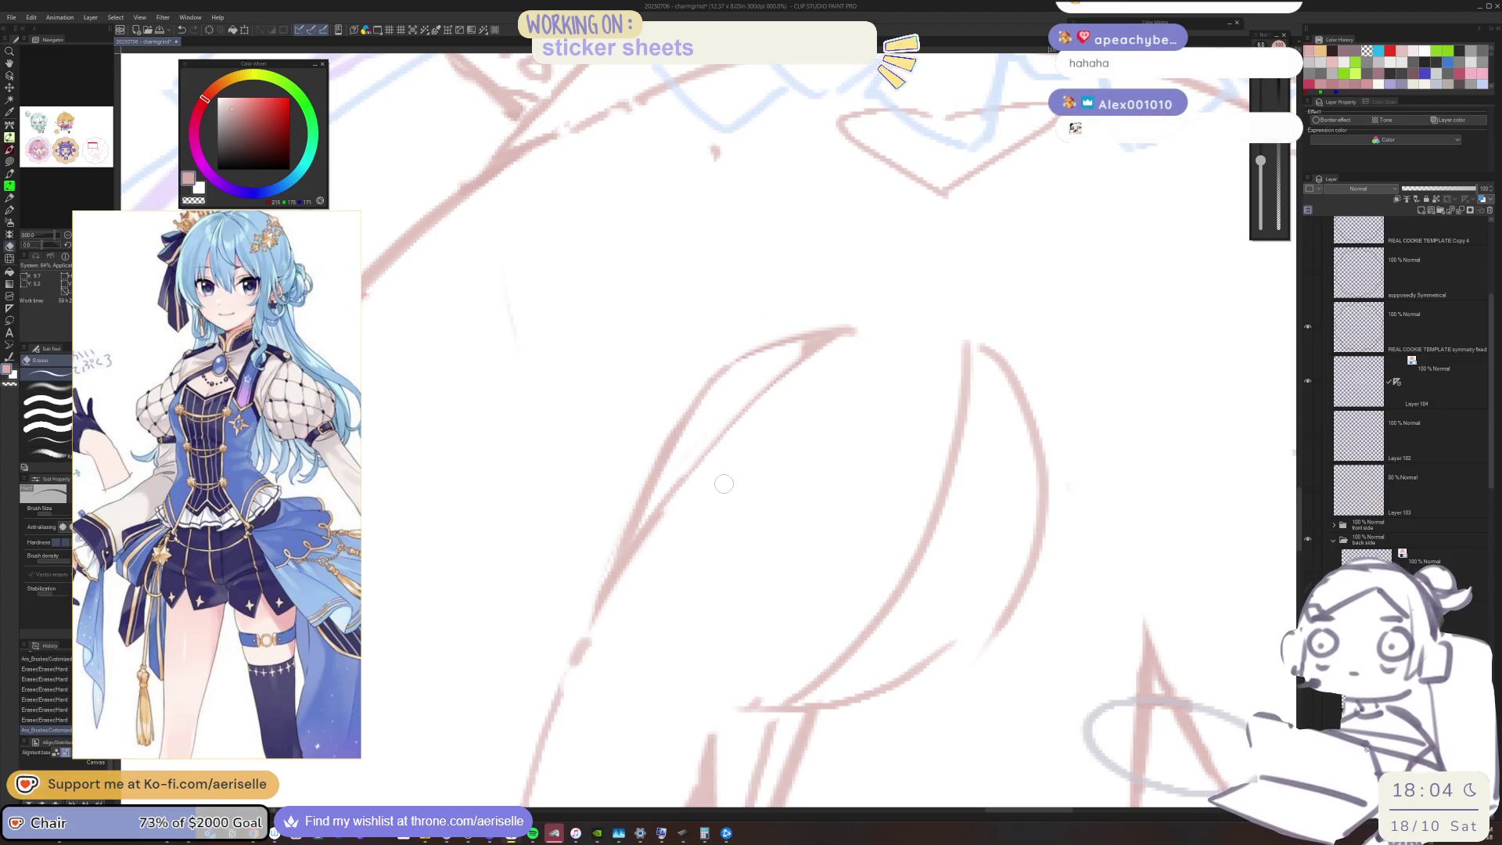
{"action": "mouse_move", "coordinate": [661, 534]}
{"action": "left_mouse_down"}
{"action": "mouse_move", "coordinate": [604, 648]}
{"action": "mouse_move", "coordinate": [580, 576]}
{"action": "mouse_move", "coordinate": [621, 500]}
{"action": "left_mouse_up"}
{"action": "scroll", "coordinate": [964, 374], "scroll_direction": "down", "scroll_amount": 5}
{"action": "left_click_drag", "start_coordinate": [743, 599], "coordinate": [827, 431]}
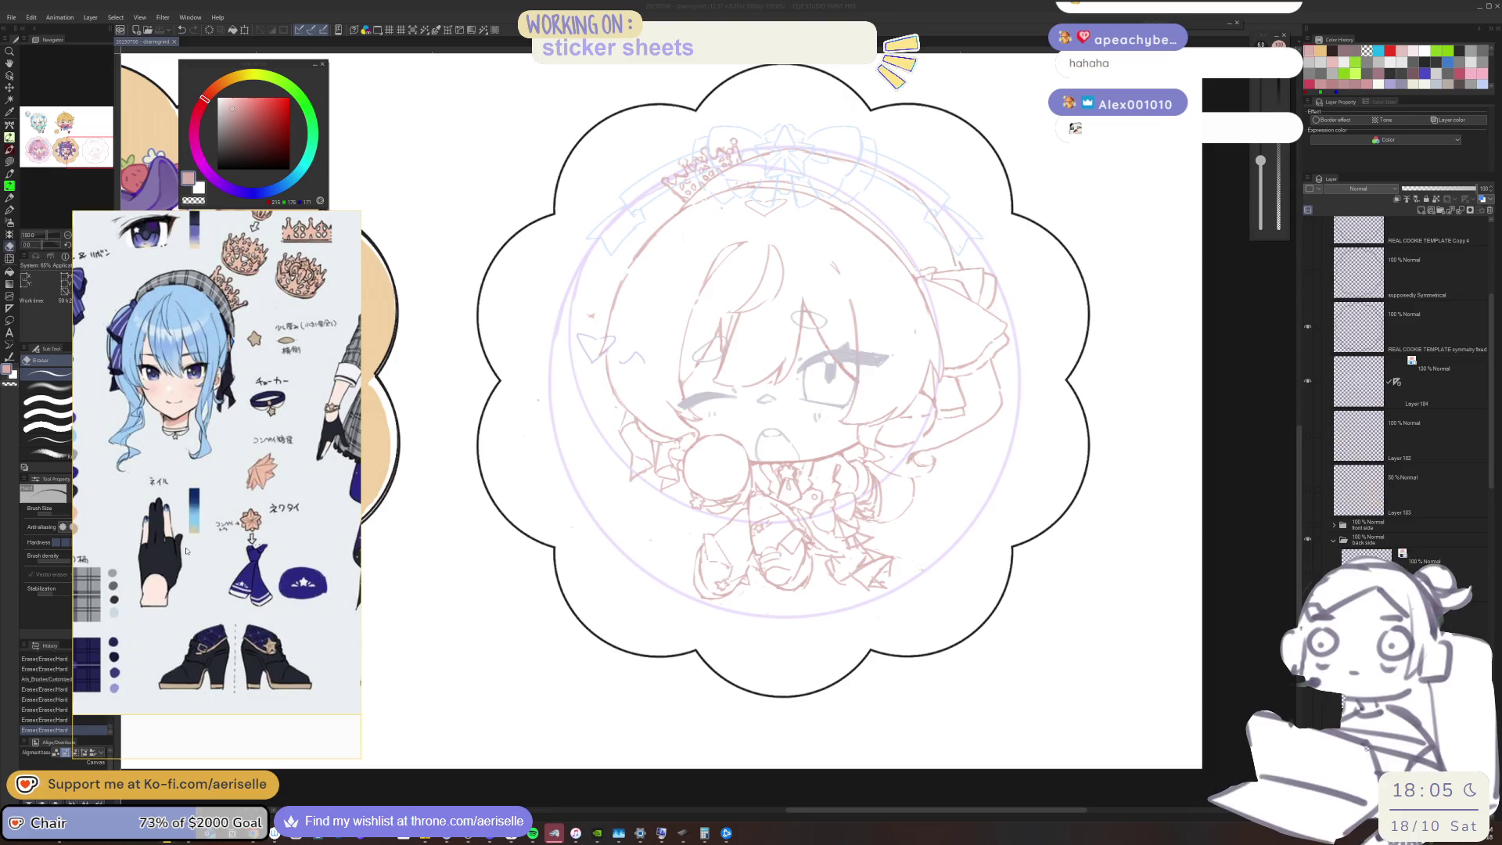
Line up the reference on the boots and mirror the canvas view onto the chibi's legs
{"action": "left_click_drag", "start_coordinate": [186, 551], "coordinate": [162, 550]}
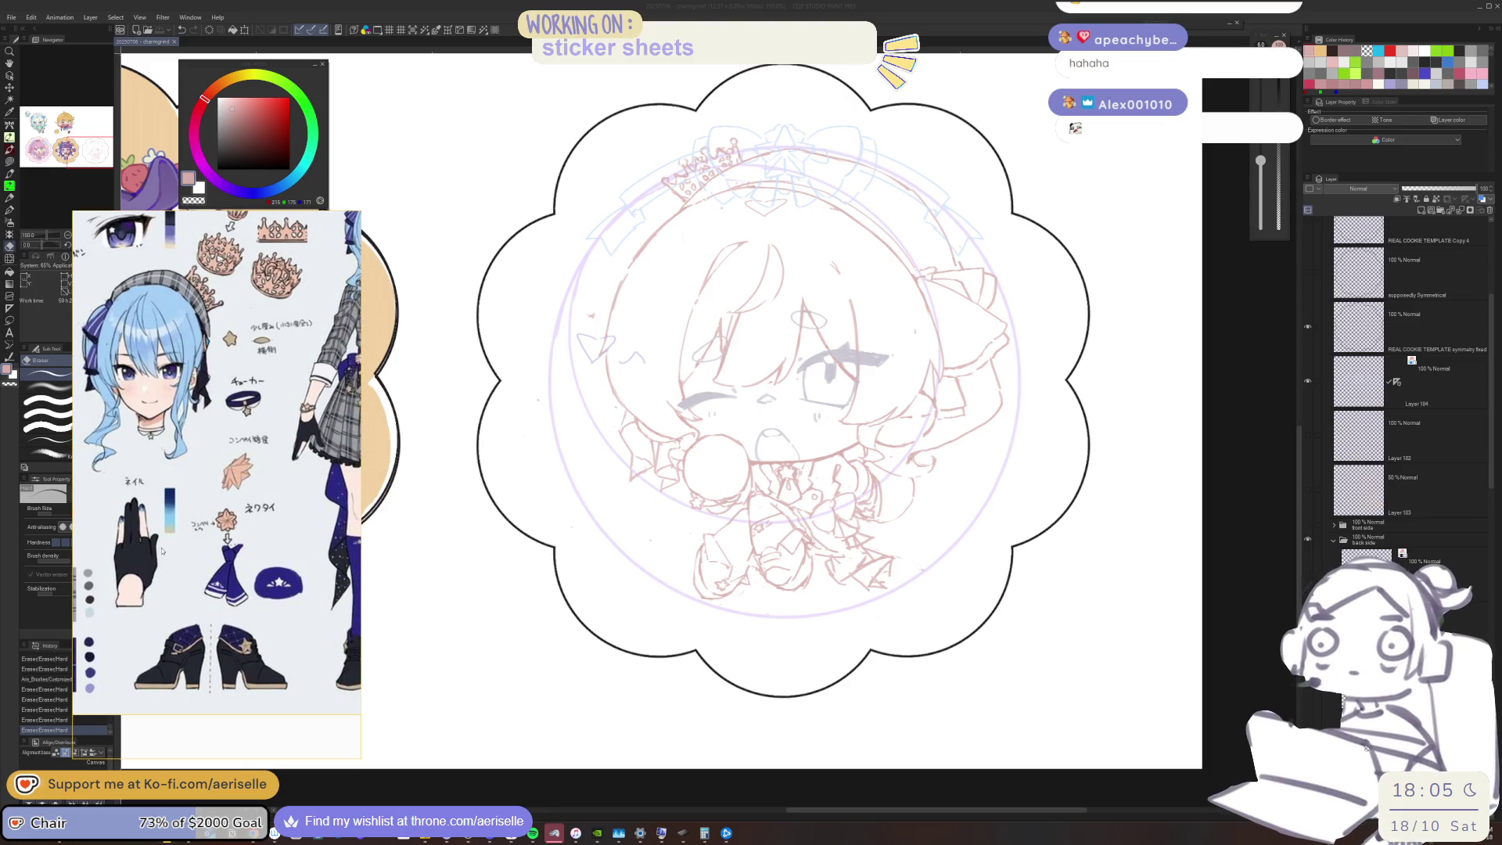
{"action": "scroll", "coordinate": [162, 551], "scroll_direction": "down", "scroll_amount": 3}
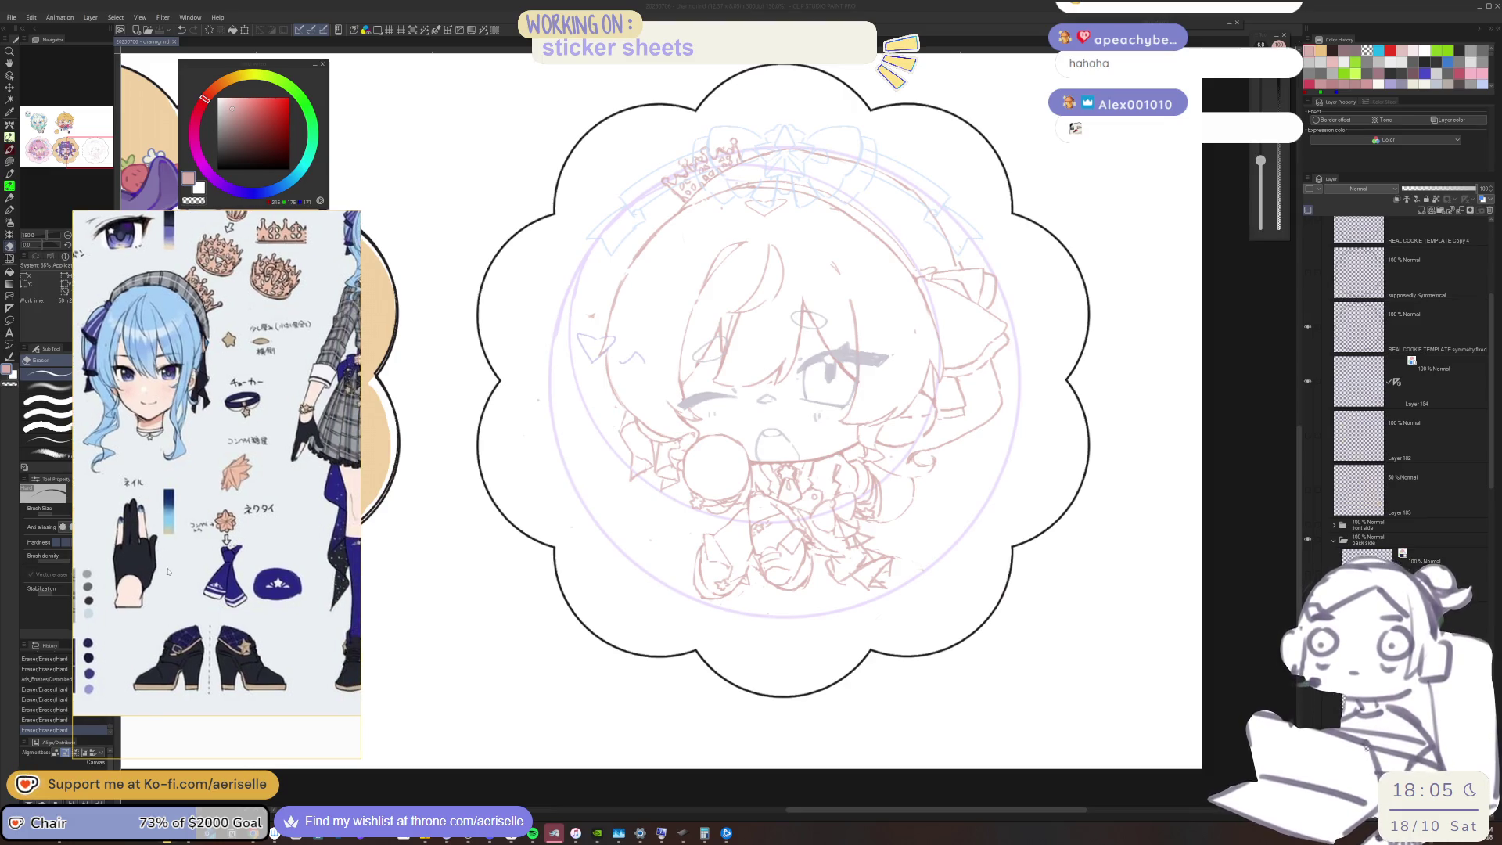
{"action": "scroll", "coordinate": [188, 579], "scroll_direction": "up", "scroll_amount": 5}
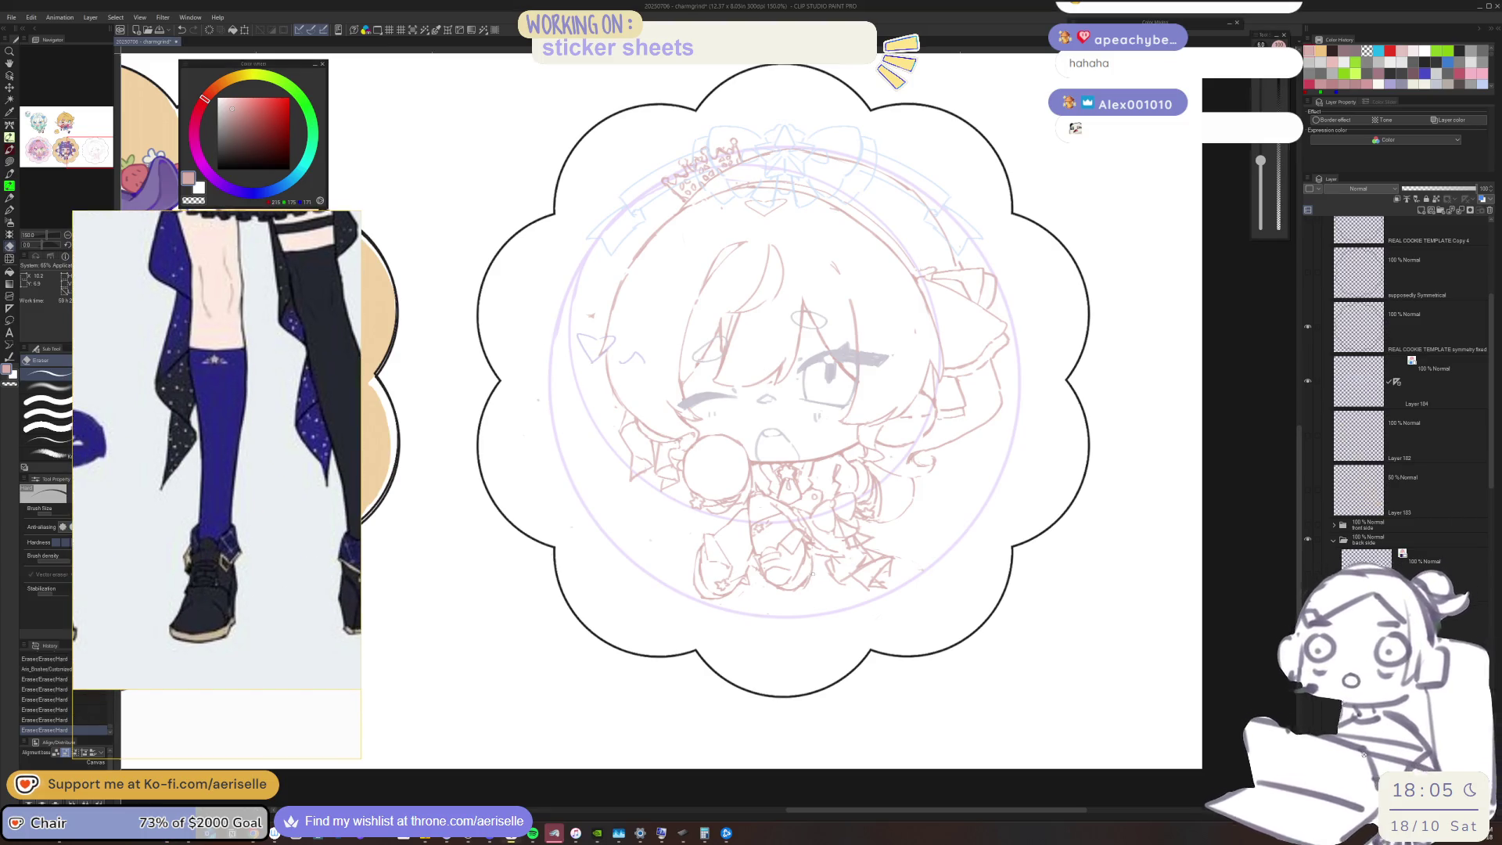
{"action": "key", "text": "h"}
{"action": "left_click_drag", "start_coordinate": [807, 599], "coordinate": [791, 598]}
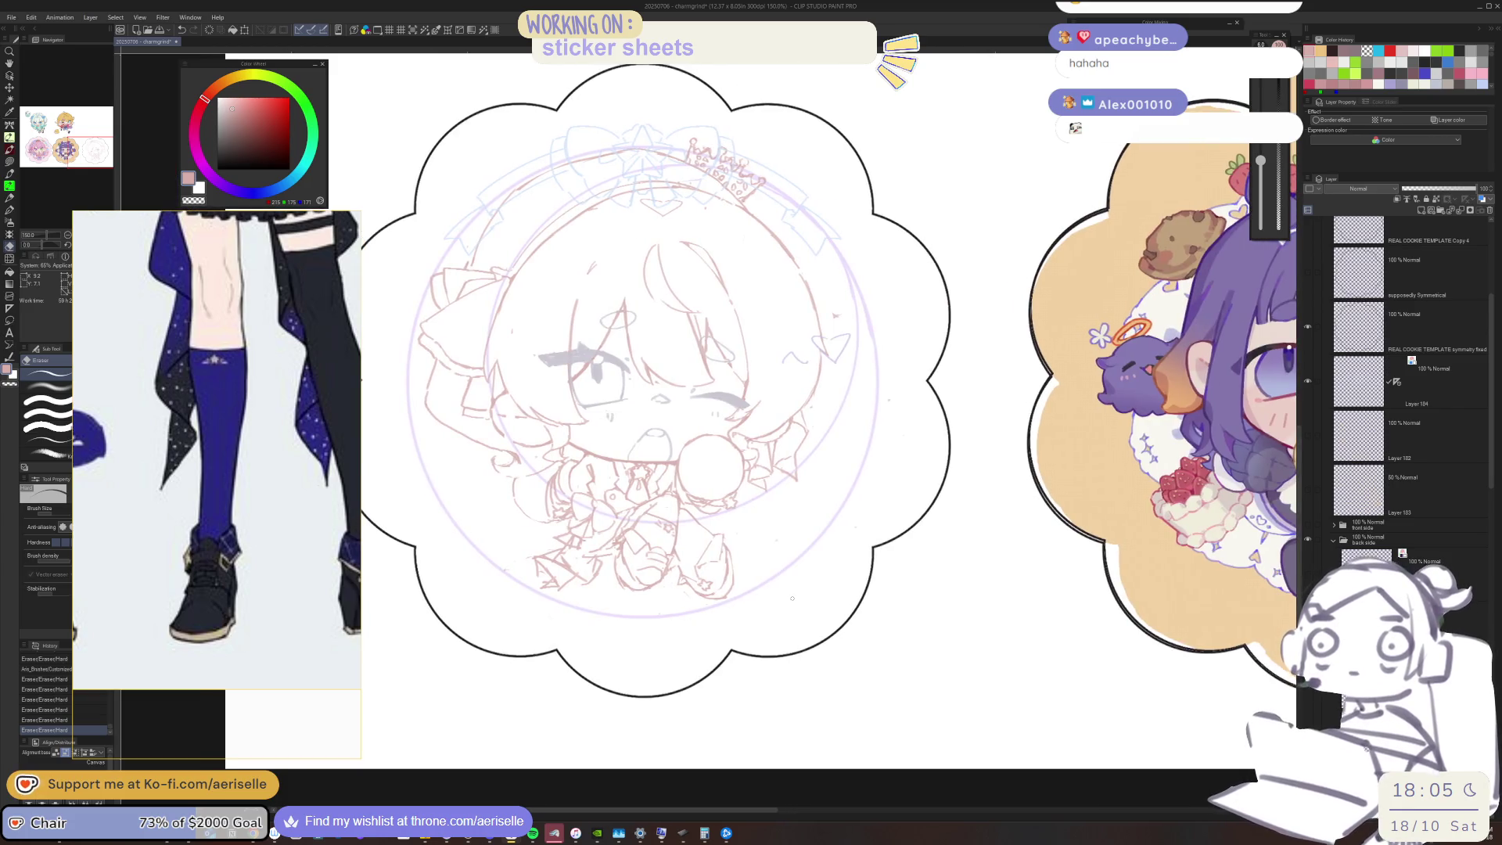
{"action": "scroll", "coordinate": [332, 577], "scroll_direction": "up", "scroll_amount": 3}
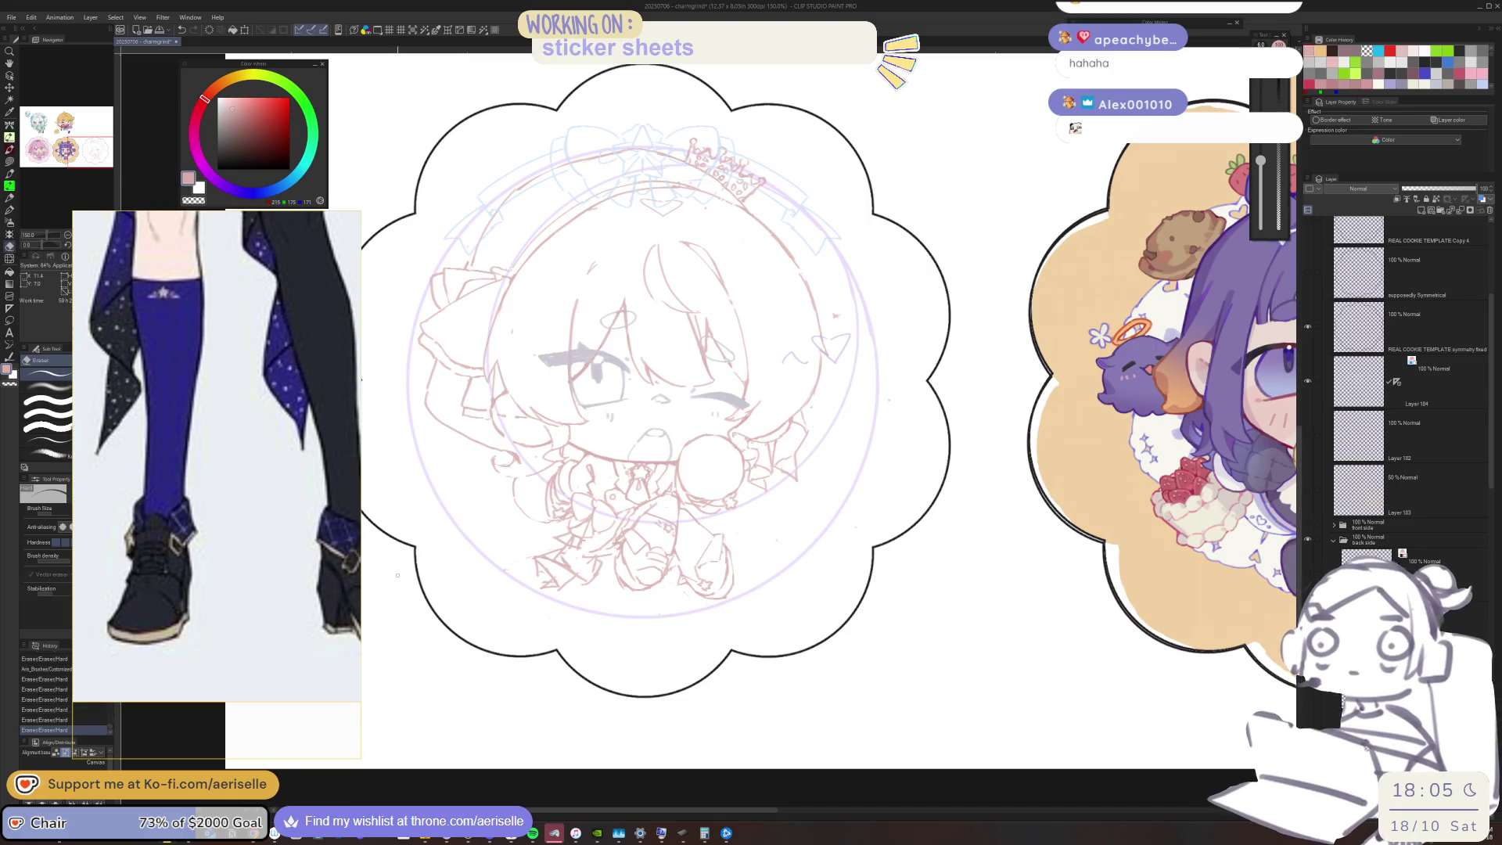
{"action": "left_click_drag", "start_coordinate": [790, 571], "coordinate": [923, 545]}
{"action": "scroll", "coordinate": [849, 559], "scroll_direction": "up", "scroll_amount": 5}
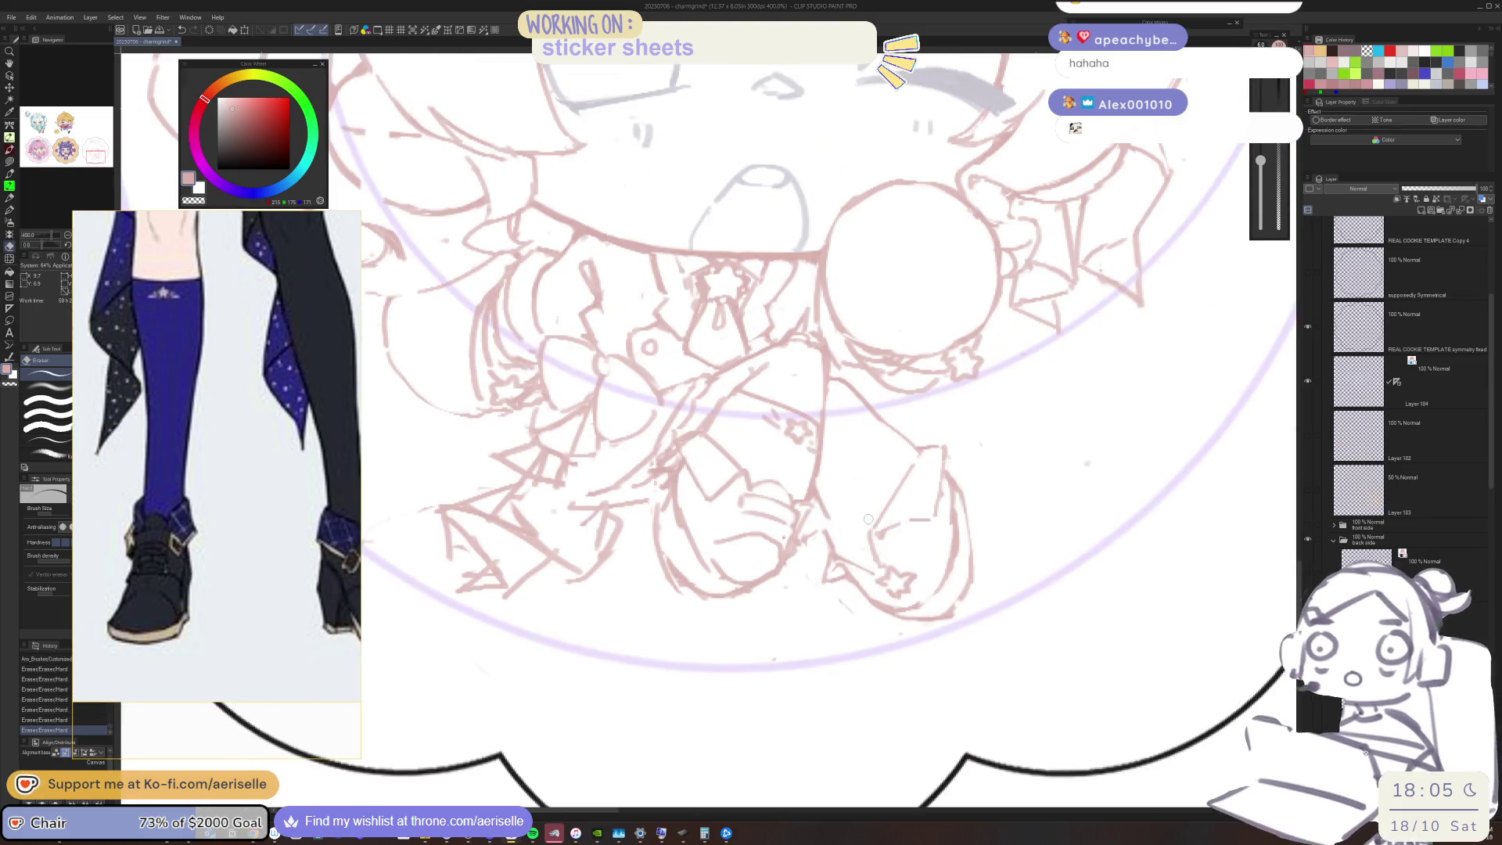
Erase stray marks on the boot and sketch short pink boot strokes matching the reference
{"action": "key", "text": "p"}
{"action": "key", "text": "e"}
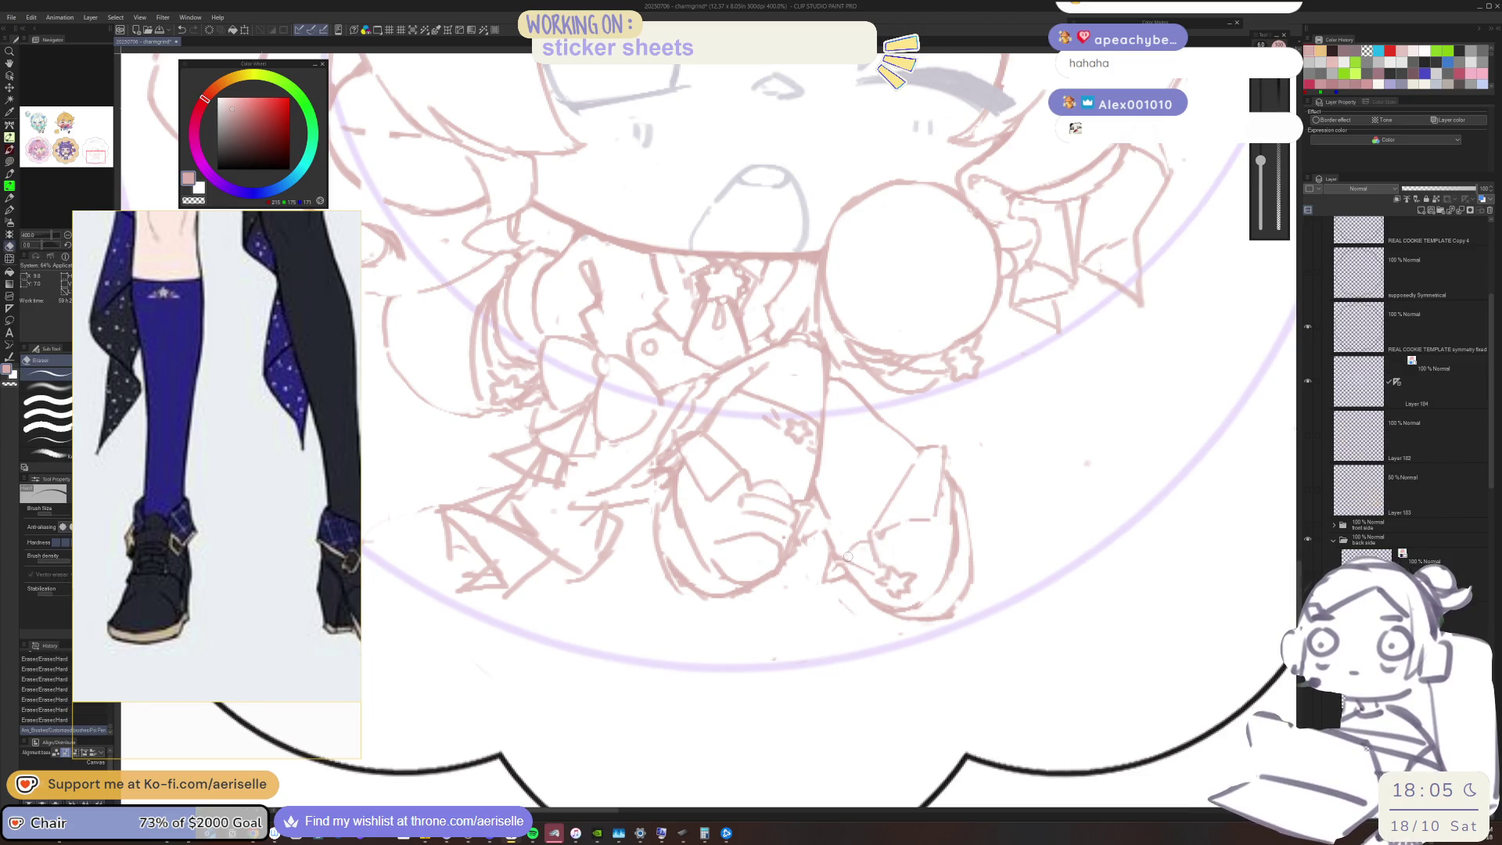
{"action": "key", "text": "p"}
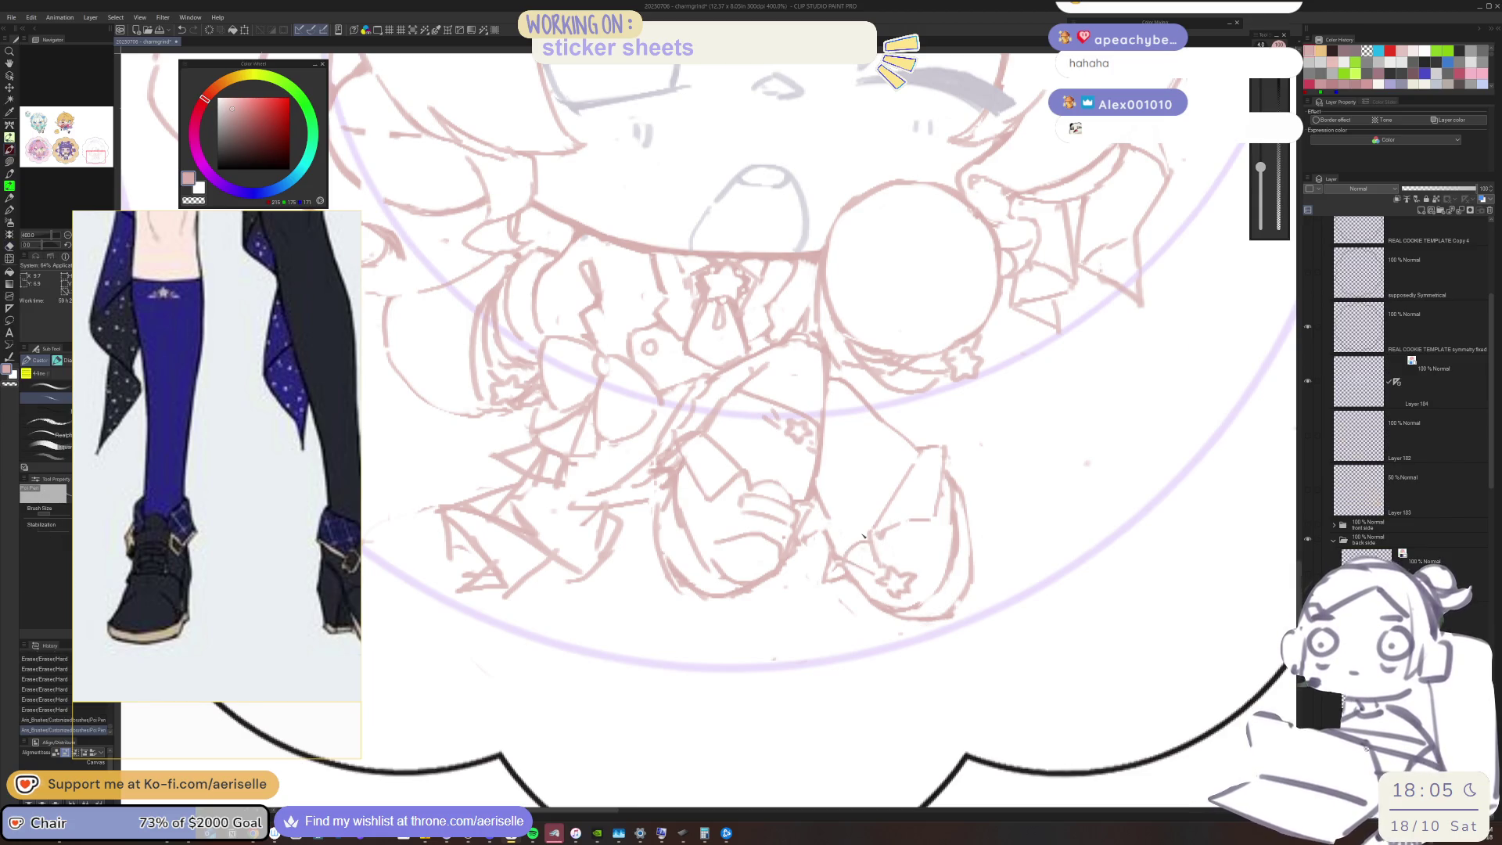
{"action": "left_click_drag", "start_coordinate": [240, 526], "coordinate": [186, 535]}
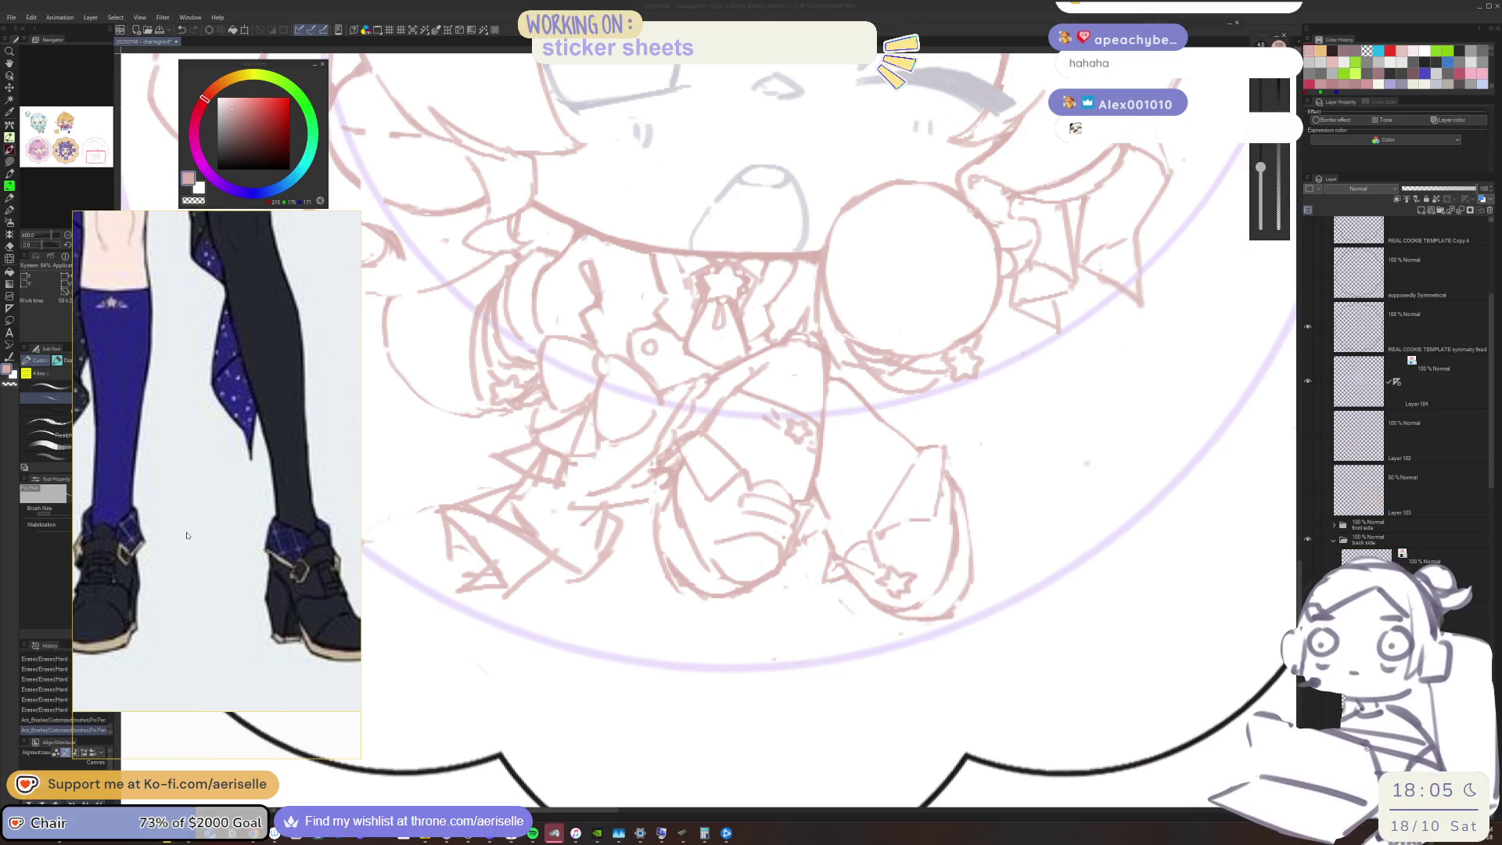
{"action": "key", "text": "e"}
{"action": "mouse_move", "coordinate": [872, 582]}
{"action": "left_mouse_down"}
{"action": "mouse_move", "coordinate": [908, 576]}
{"action": "mouse_move", "coordinate": [904, 593]}
{"action": "mouse_move", "coordinate": [868, 548]}
{"action": "mouse_move", "coordinate": [888, 547]}
{"action": "mouse_move", "coordinate": [858, 583]}
{"action": "mouse_move", "coordinate": [868, 557]}
{"action": "mouse_move", "coordinate": [897, 549]}
{"action": "left_mouse_up"}
{"action": "key", "text": "p"}
{"action": "key", "text": "ctrl+z"}
{"action": "key", "text": "ctrl+z"}
{"action": "key", "text": "e"}
{"action": "key", "text": "p"}
{"action": "scroll", "coordinate": [766, 491], "scroll_direction": "down", "scroll_amount": 5}
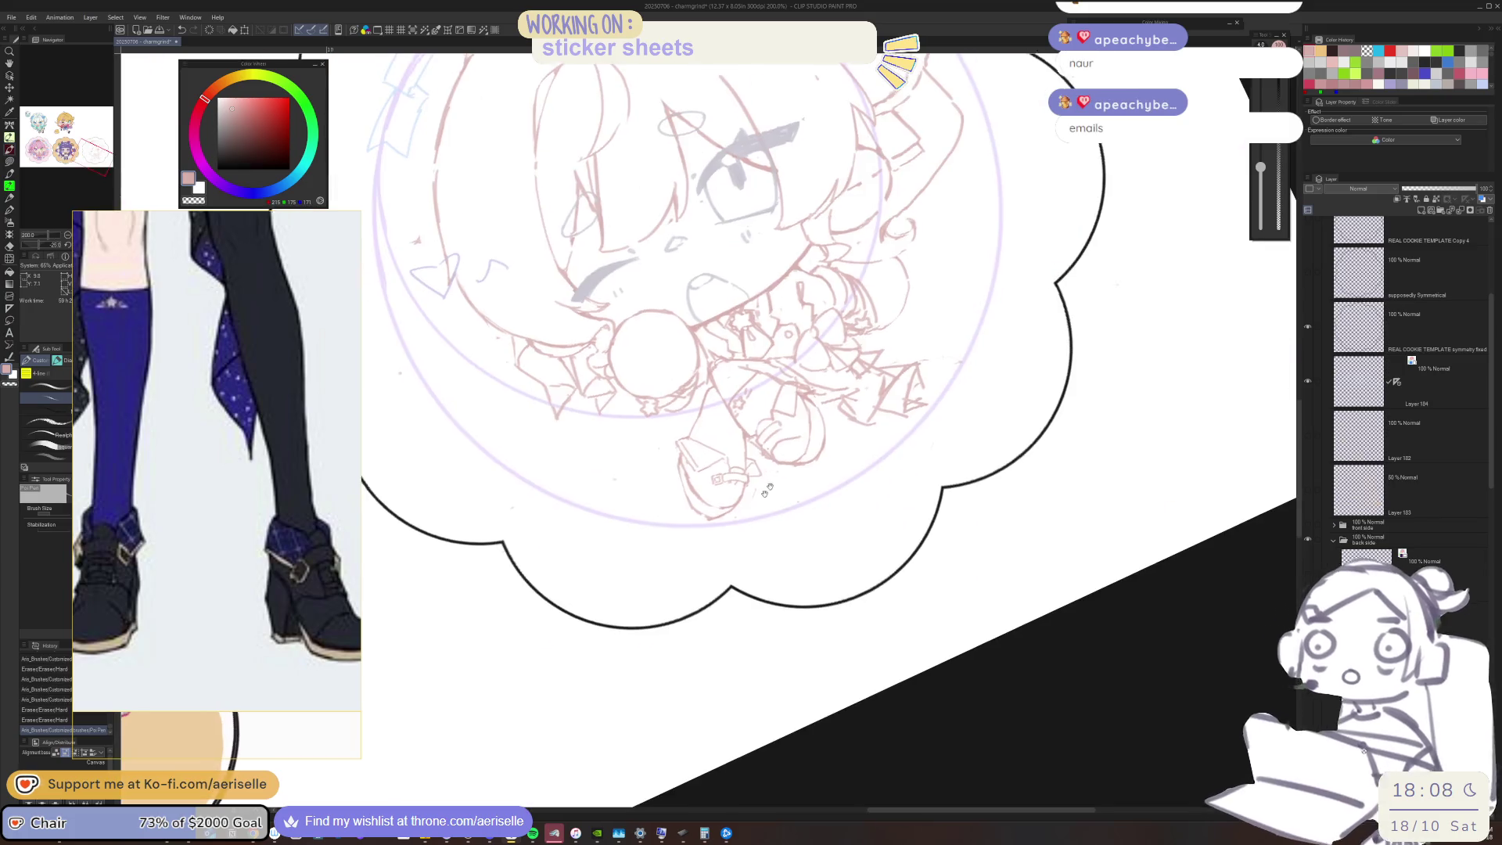
Erase stray lines near the boot buckle and draw the foot's right edge and bottom
{"action": "scroll", "coordinate": [784, 486], "scroll_direction": "up", "scroll_amount": 7}
{"action": "key", "text": "e"}
{"action": "left_click_drag", "start_coordinate": [778, 500], "coordinate": [784, 486]}
{"action": "scroll", "coordinate": [784, 486], "scroll_direction": "down", "scroll_amount": 4}
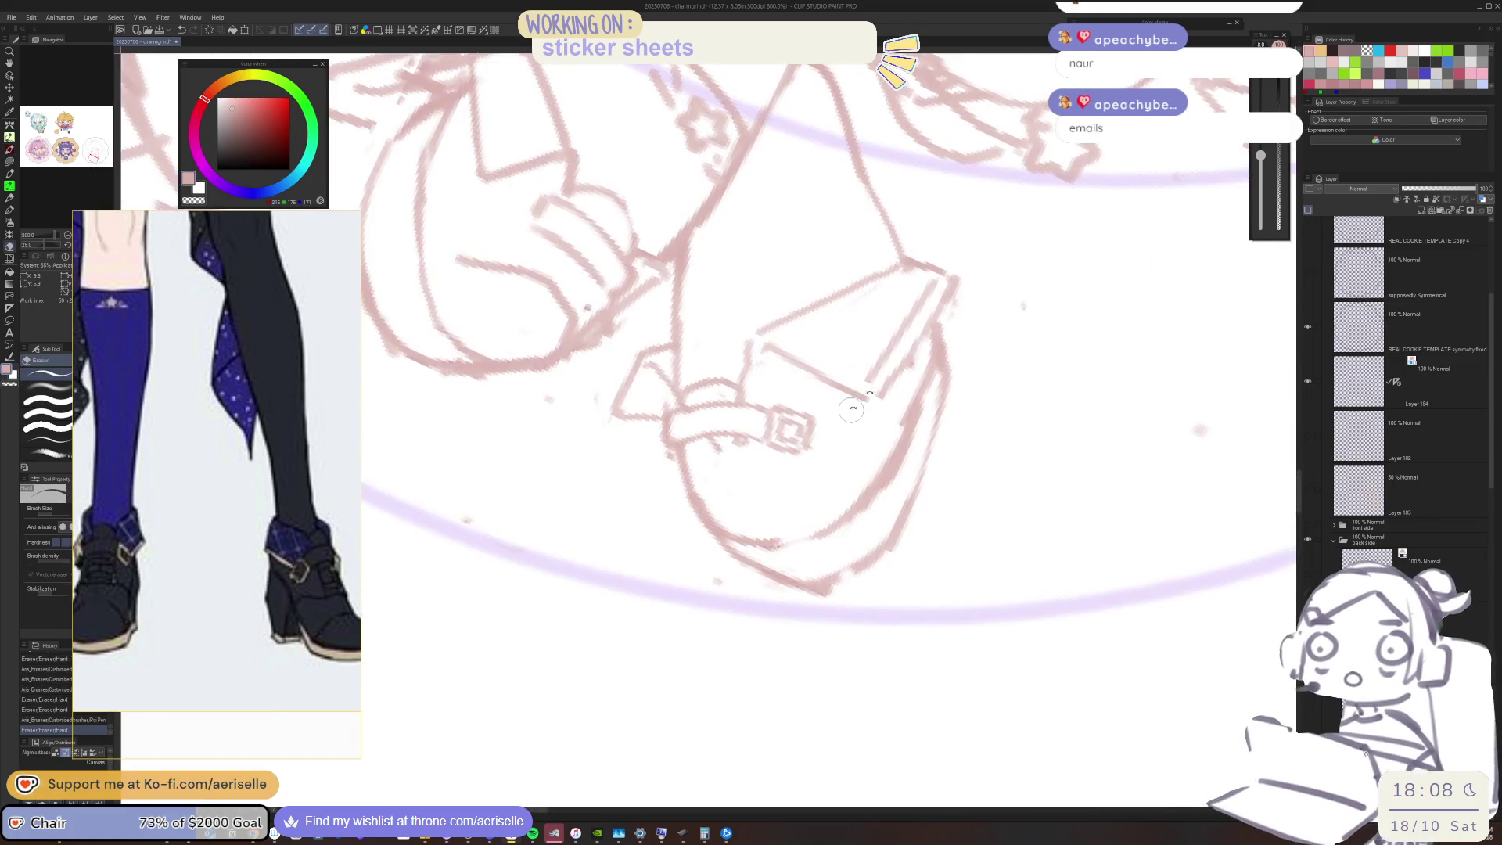
{"action": "left_click_drag", "start_coordinate": [801, 371], "coordinate": [807, 400]}
{"action": "key", "text": "p"}
{"action": "key", "text": "e"}
{"action": "key", "text": "p"}
{"action": "left_click_drag", "start_coordinate": [709, 482], "coordinate": [766, 502]}
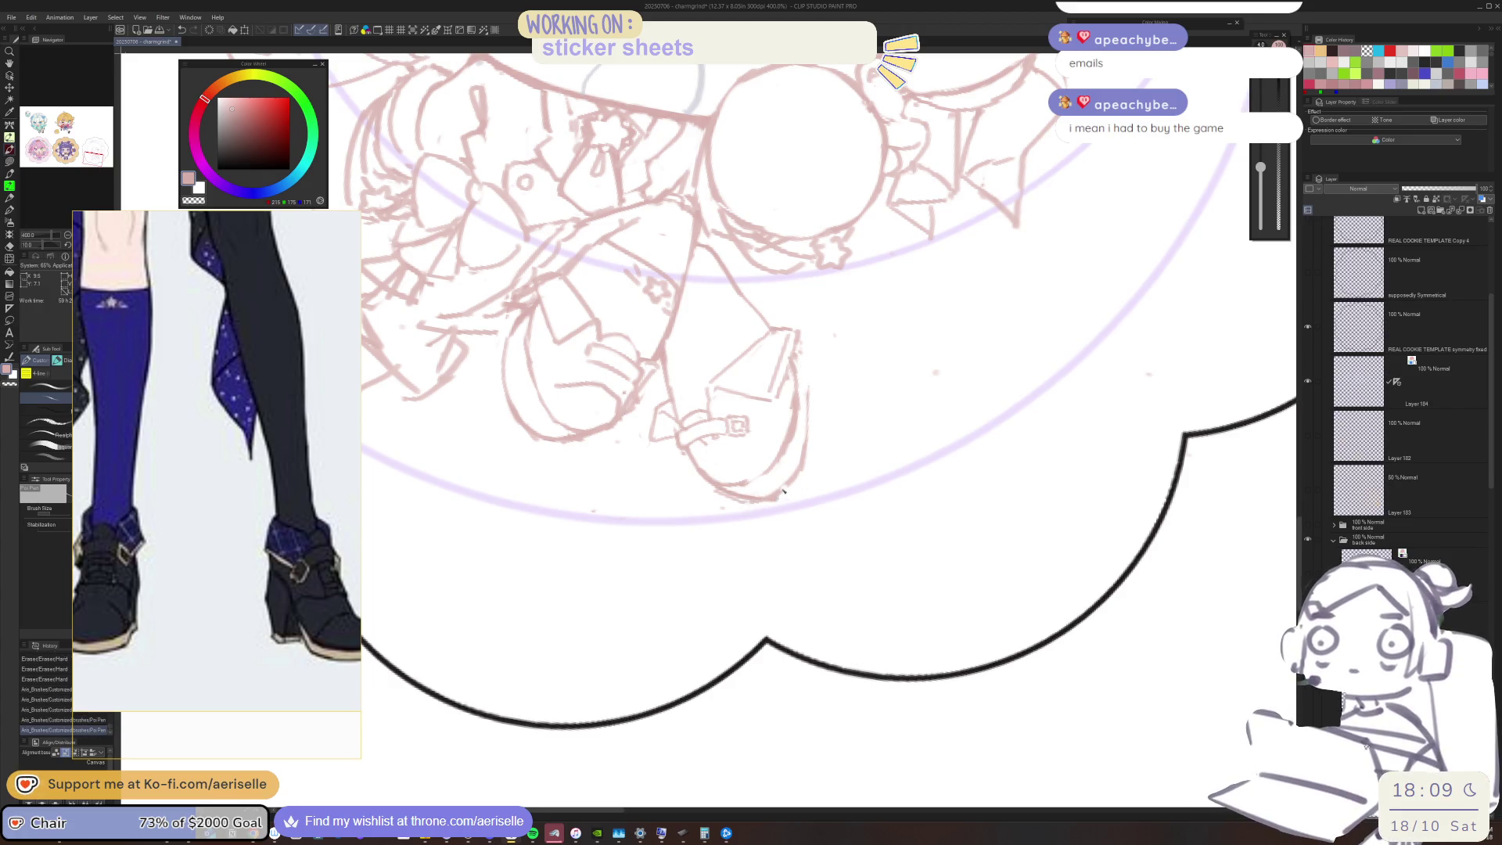
{"action": "left_click_drag", "start_coordinate": [808, 394], "coordinate": [804, 403]}
{"action": "key", "text": "ctrl+z"}
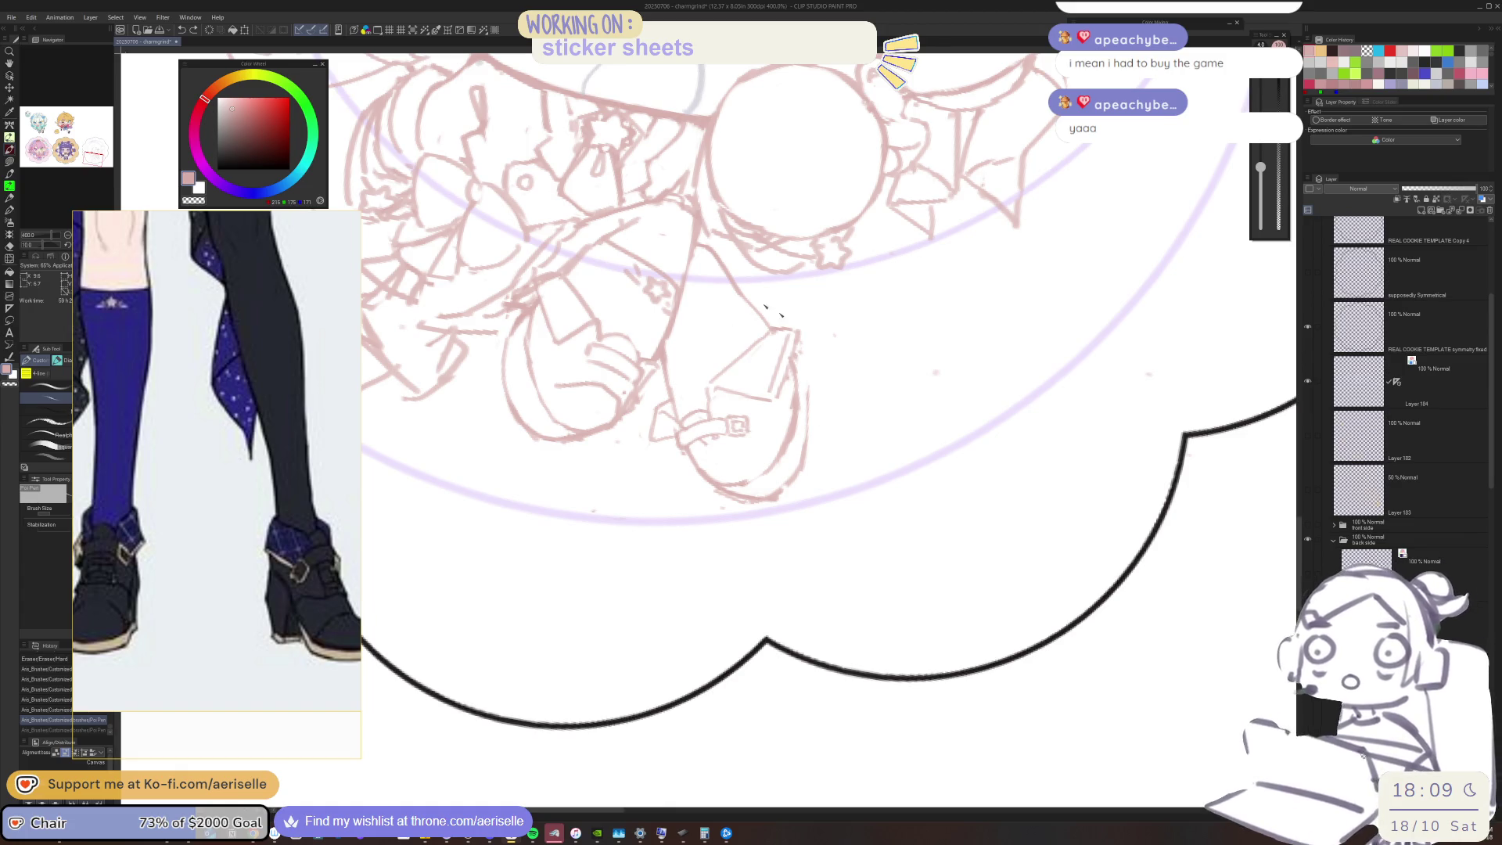
Redraw the boot's right and lower edge, then zoom out and mirror the view to check
{"action": "key", "text": "e"}
{"action": "mouse_move", "coordinate": [806, 382]}
{"action": "left_mouse_down"}
{"action": "mouse_move", "coordinate": [798, 479]}
{"action": "mouse_move", "coordinate": [763, 493]}
{"action": "left_mouse_up"}
{"action": "left_click_drag", "start_coordinate": [762, 493], "coordinate": [756, 504]}
{"action": "key", "text": "p"}
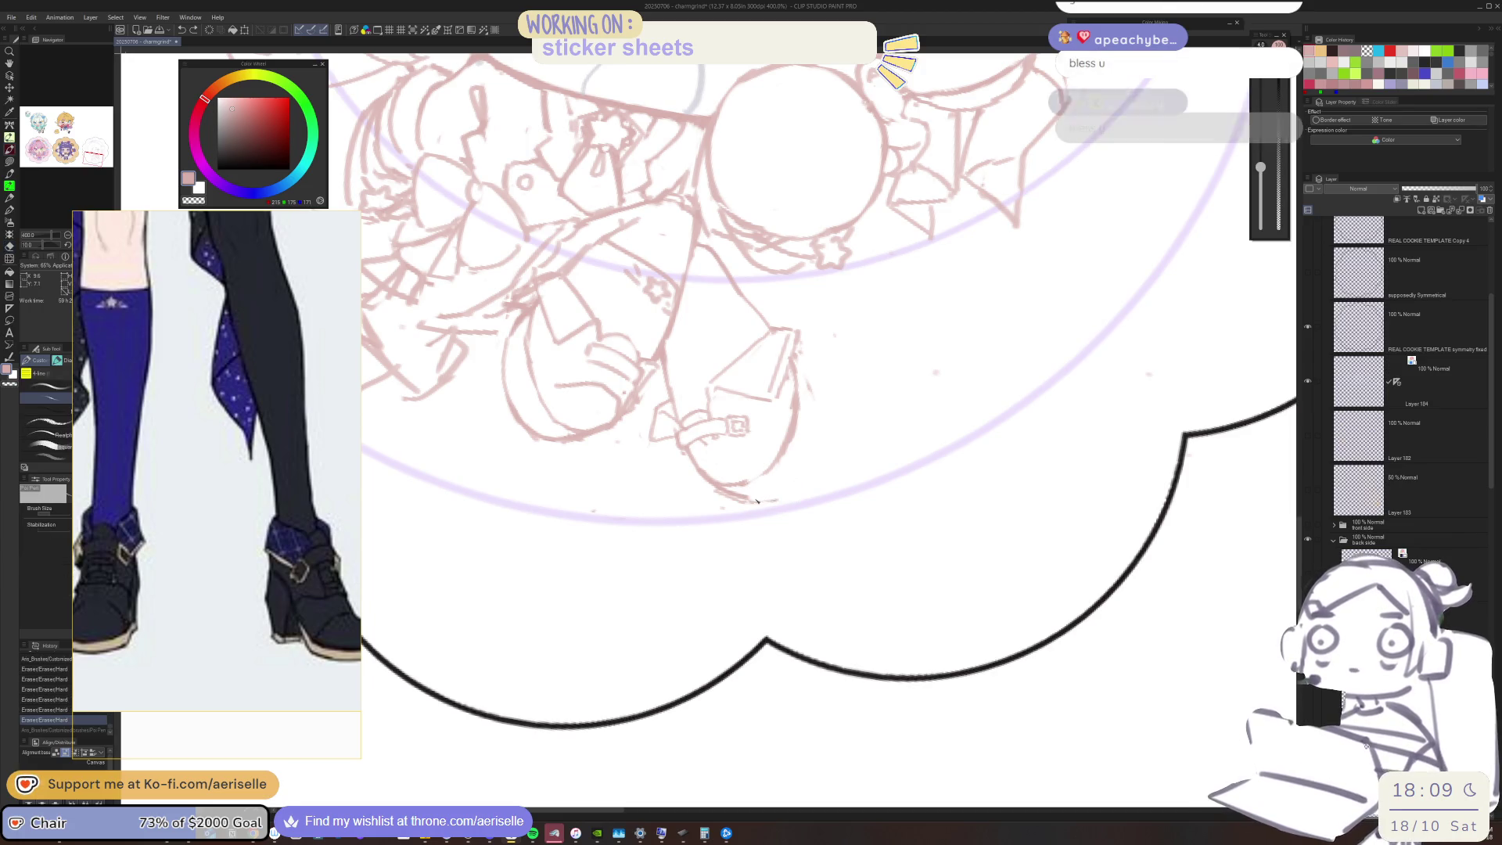
{"action": "key", "text": "ctrl+y"}
{"action": "left_click_drag", "start_coordinate": [793, 478], "coordinate": [761, 500]}
{"action": "mouse_move", "coordinate": [807, 380]}
{"action": "left_mouse_down"}
{"action": "mouse_move", "coordinate": [806, 469]}
{"action": "mouse_move", "coordinate": [743, 493]}
{"action": "left_mouse_up"}
{"action": "key", "text": "e"}
{"action": "key", "text": "p"}
{"action": "left_click_drag", "start_coordinate": [743, 481], "coordinate": [759, 497]}
{"action": "key", "text": "ctrl+minus"}
{"action": "key", "text": "ctrl+minus"}
{"action": "key", "text": "ctrl+minus"}
{"action": "key", "text": "h"}
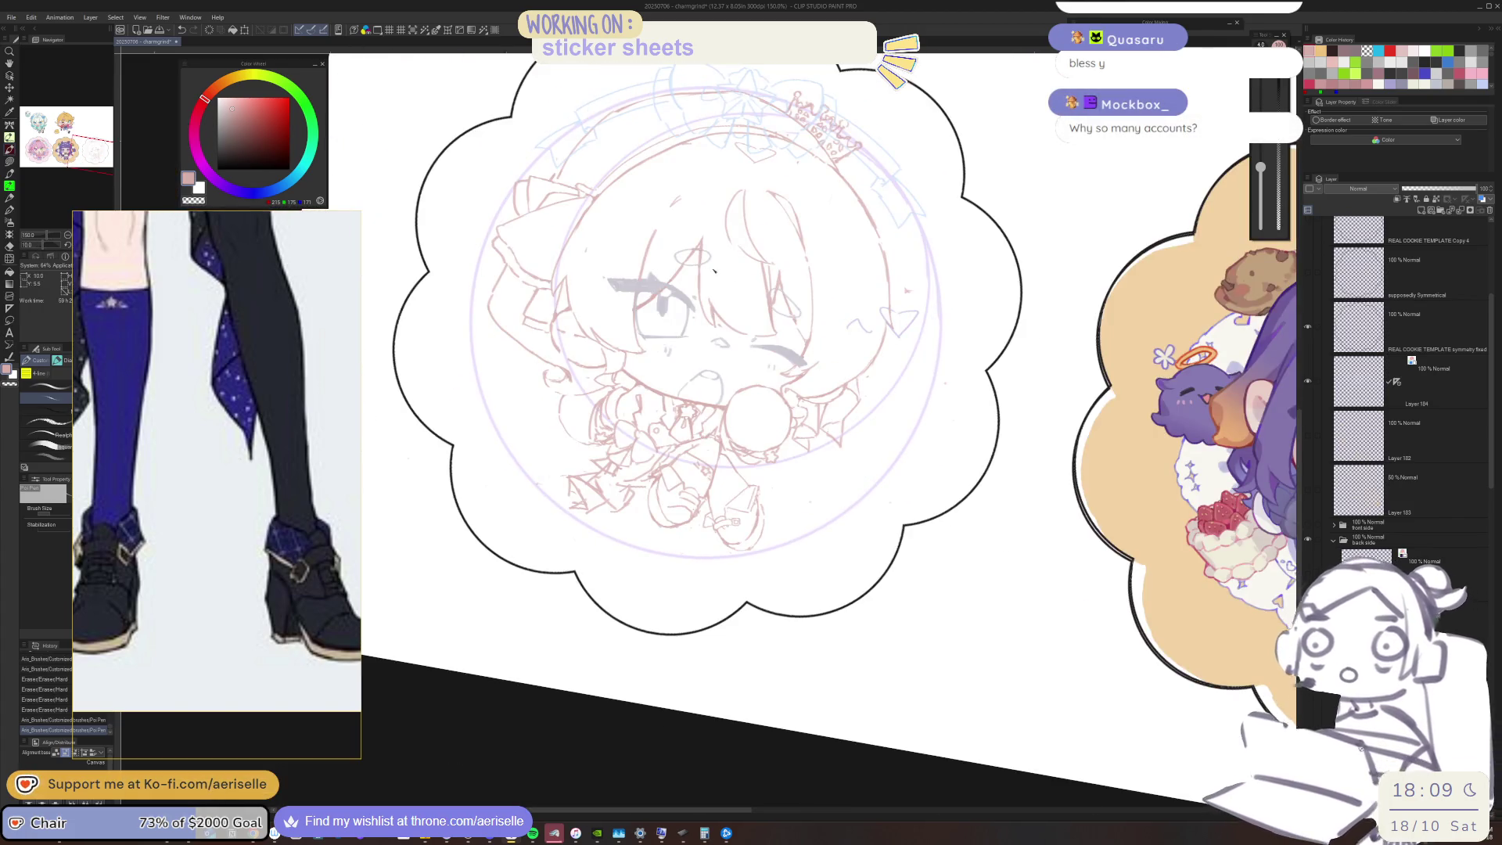
Reset the canvas tilt, add a small touch-up stroke, and check it with a mirrored view
{"action": "key", "text": "ctrl+at"}
{"action": "key", "text": "ctrl+plus"}
{"action": "key", "text": "ctrl+plus"}
{"action": "left_click_drag", "start_coordinate": [773, 491], "coordinate": [787, 517]}
{"action": "key", "text": "ctrl+minus"}
{"action": "key", "text": "ctrl+minus"}
{"action": "key", "text": "h"}
{"action": "scroll", "coordinate": [868, 435], "scroll_direction": "right", "scroll_amount": 3}
{"action": "scroll", "coordinate": [869, 436], "scroll_direction": "down", "scroll_amount": 2}
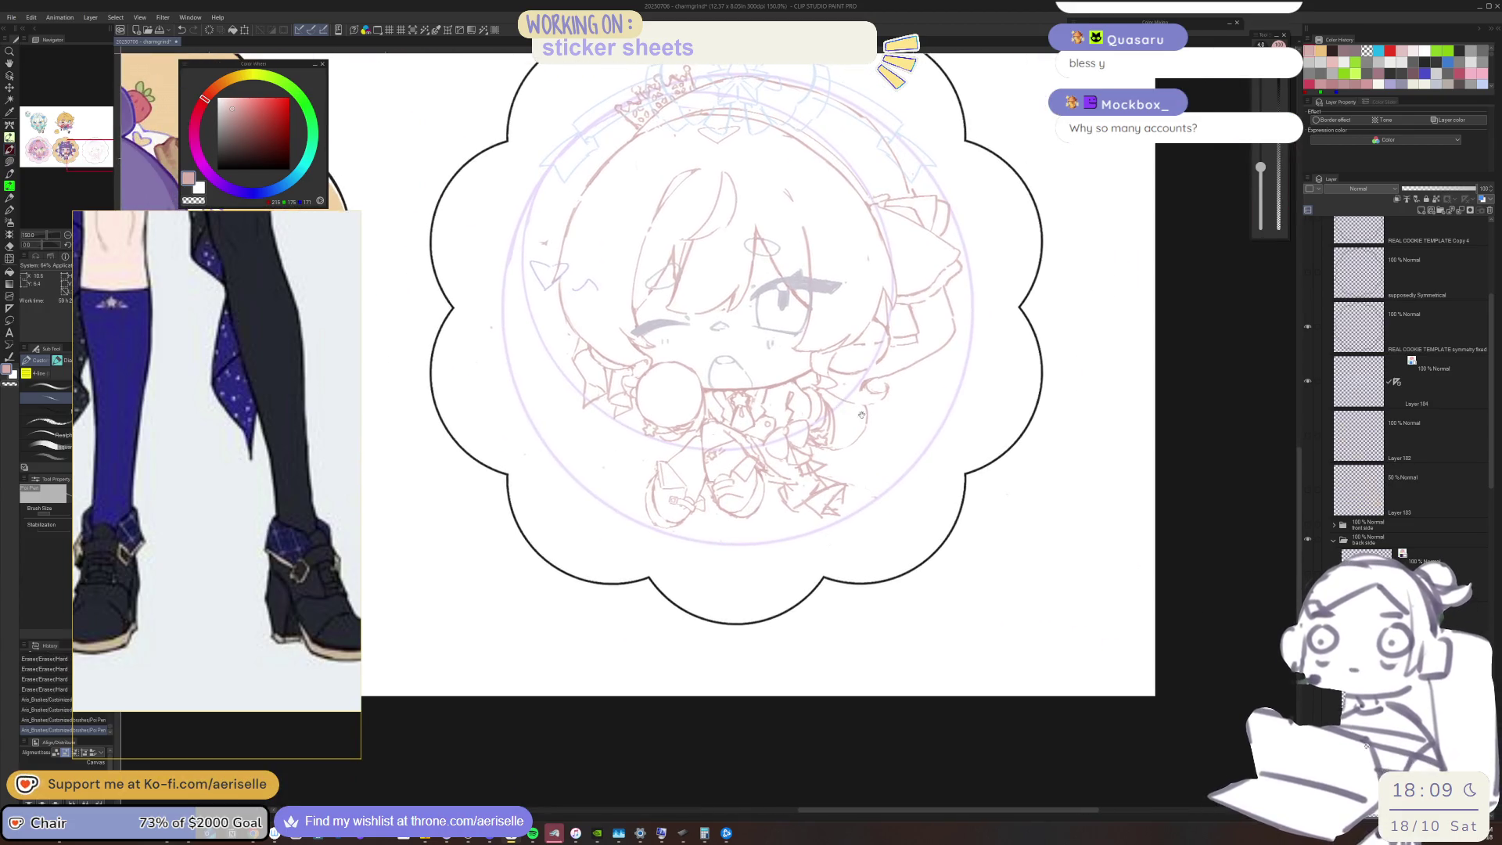
{"action": "key", "text": "h"}
{"action": "scroll", "coordinate": [822, 332], "scroll_direction": "left", "scroll_amount": 3}
{"action": "scroll", "coordinate": [822, 332], "scroll_direction": "up", "scroll_amount": 2}
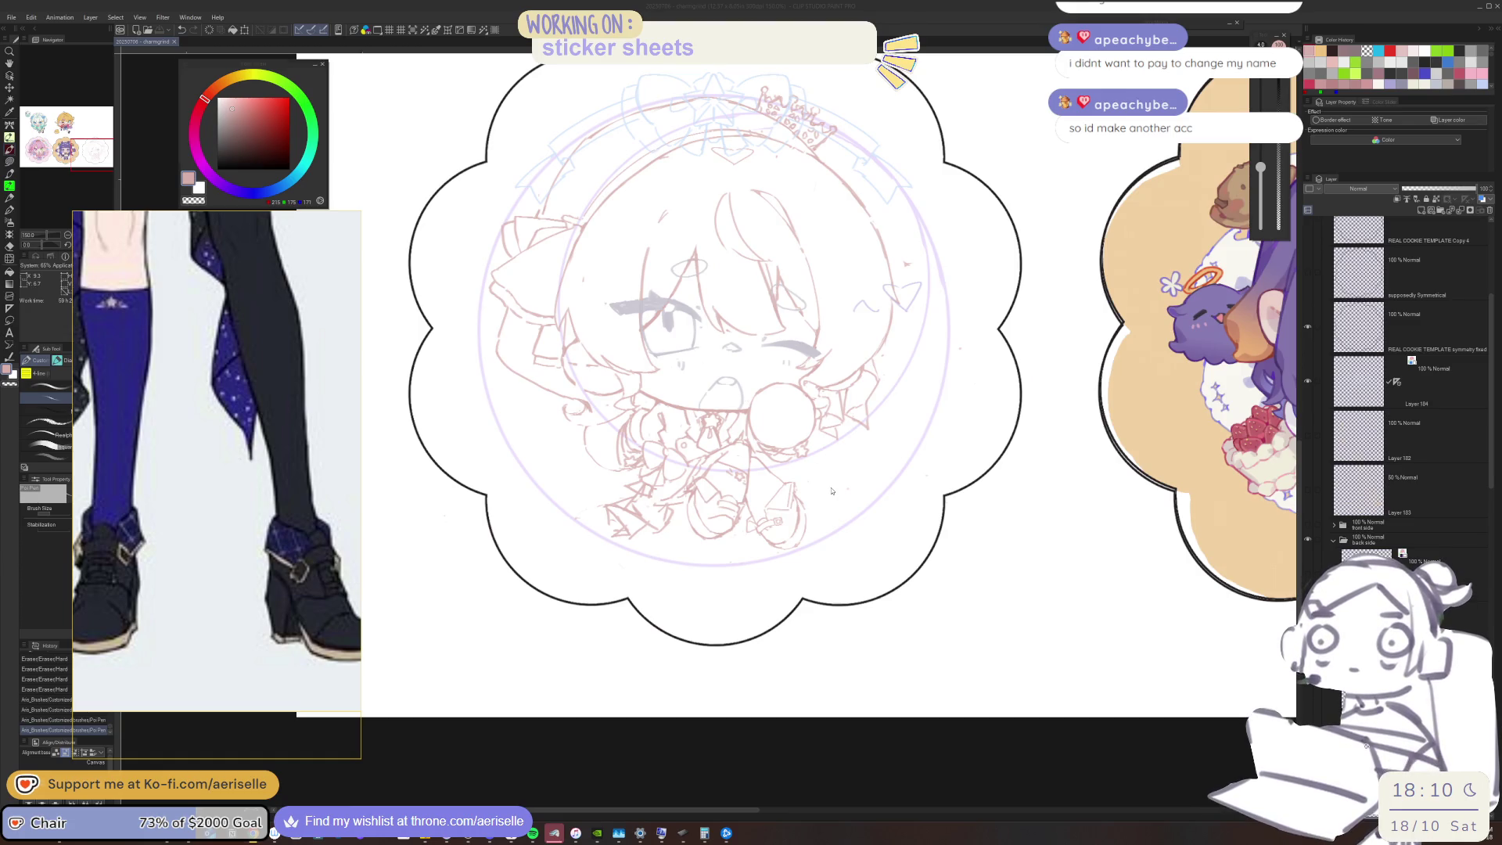
Mirror the canvas to check the sketch and add a small touch-up mark
{"action": "key", "text": "h"}
{"action": "scroll", "coordinate": [821, 446], "scroll_direction": "up", "scroll_amount": 1}
{"action": "left_click_drag", "start_coordinate": [832, 427], "coordinate": [835, 425]}
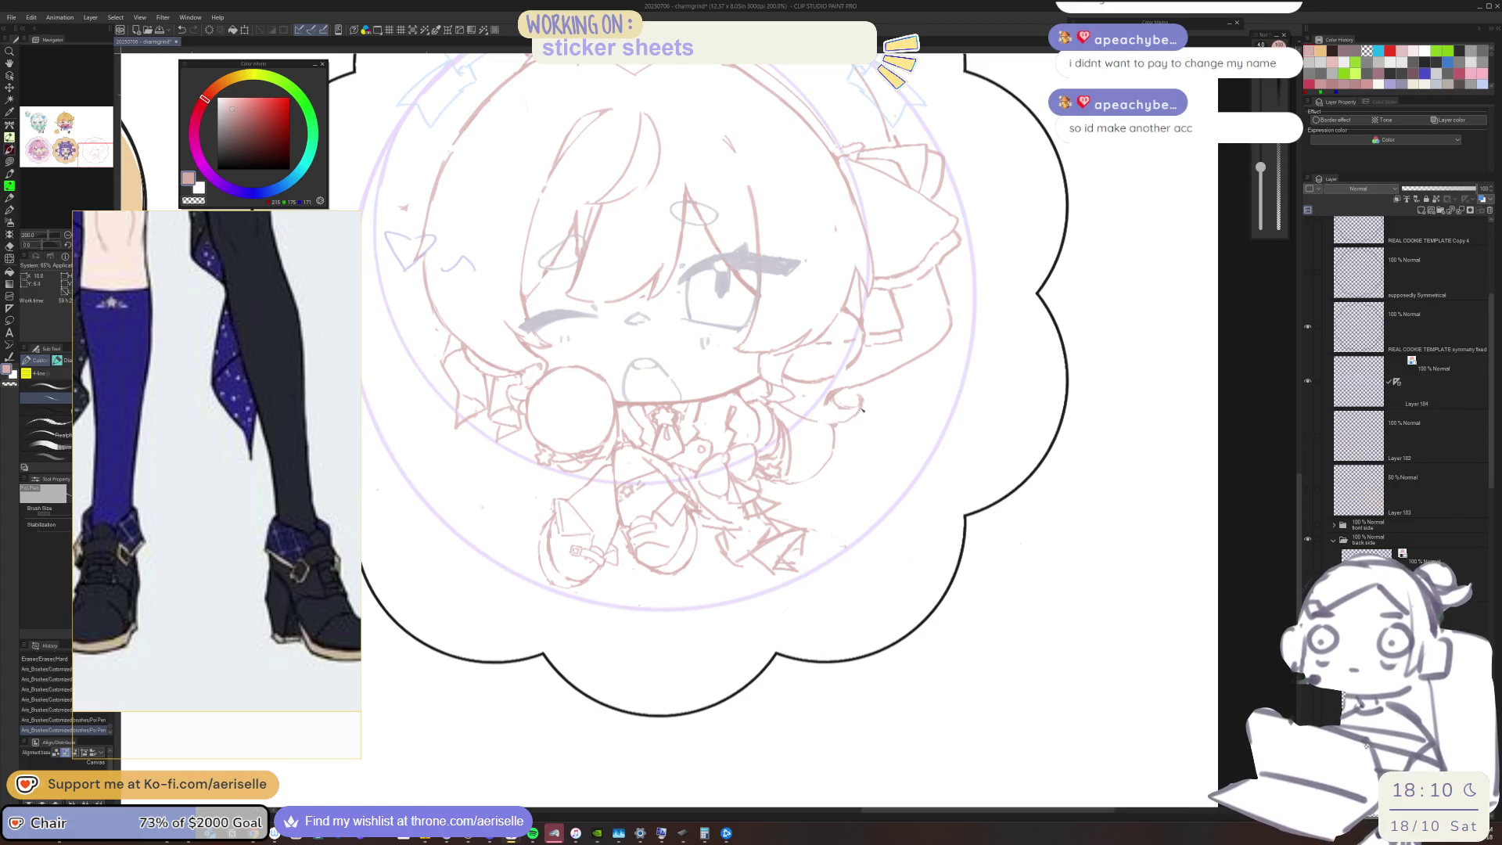
{"action": "key", "text": "h"}
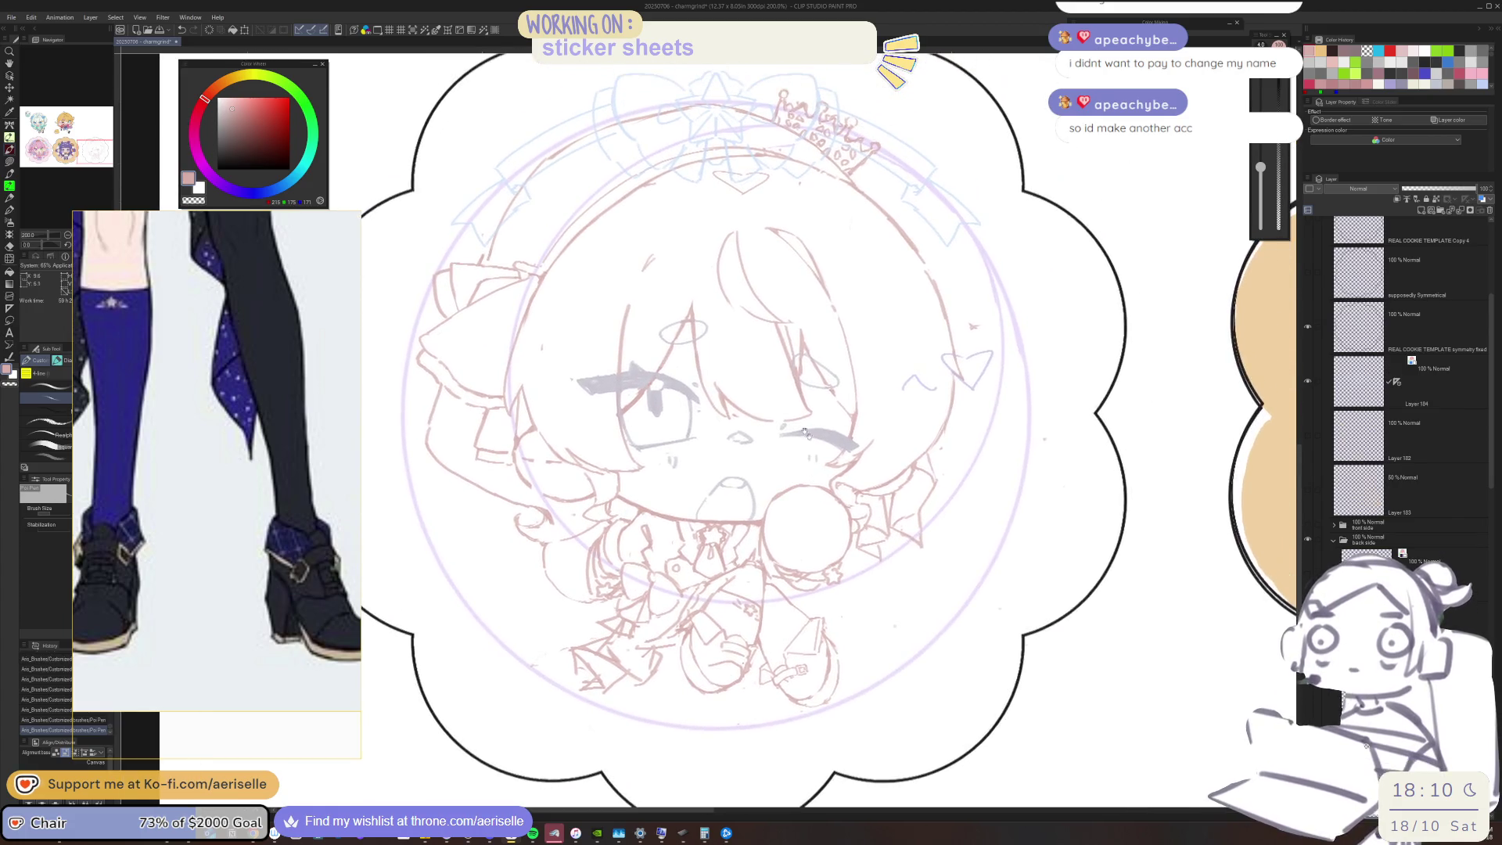
{"action": "scroll", "coordinate": [981, 369], "scroll_direction": "up", "scroll_amount": 2}
Erase the small stray marks near the heart, then mirror the view to check proportions
{"action": "key", "text": "e"}
{"action": "mouse_move", "coordinate": [959, 288]}
{"action": "left_mouse_down"}
{"action": "mouse_move", "coordinate": [943, 308]}
{"action": "mouse_move", "coordinate": [958, 303]}
{"action": "left_mouse_up"}
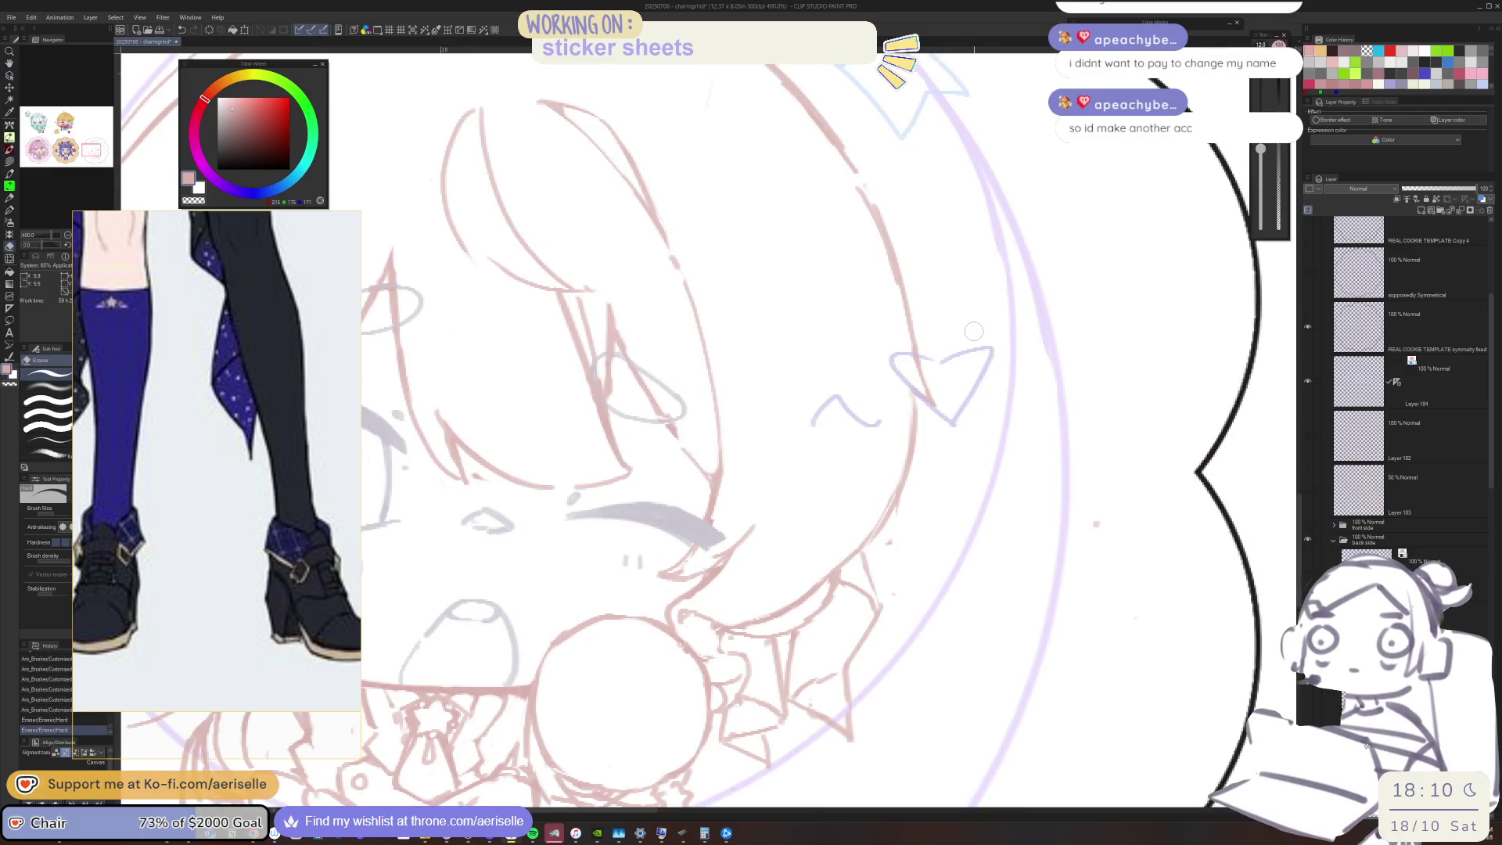
{"action": "left_click_drag", "start_coordinate": [922, 381], "coordinate": [930, 400]}
{"action": "key", "text": "h"}
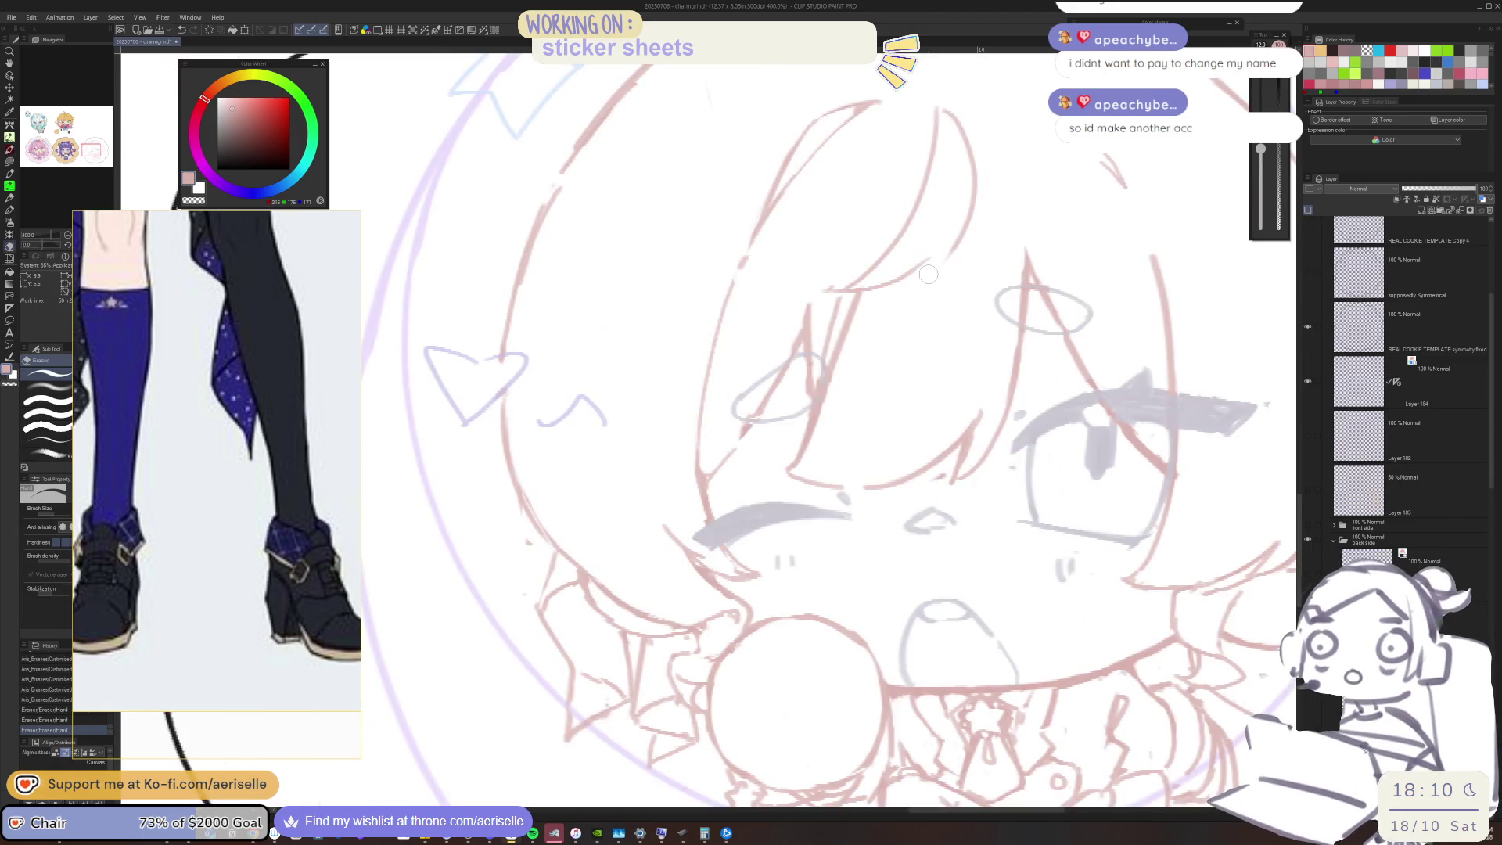
Try short pen strokes on the face and undo both attempts
{"action": "key", "text": "p"}
{"action": "left_click_drag", "start_coordinate": [500, 397], "coordinate": [501, 457]}
{"action": "key", "text": "ctrl+z"}
{"action": "mouse_move", "coordinate": [500, 369]}
{"action": "left_mouse_down"}
{"action": "mouse_move", "coordinate": [501, 422]}
{"action": "mouse_move", "coordinate": [506, 407]}
{"action": "left_mouse_up"}
{"action": "key", "text": "ctrl+z"}
{"action": "key", "text": "e"}
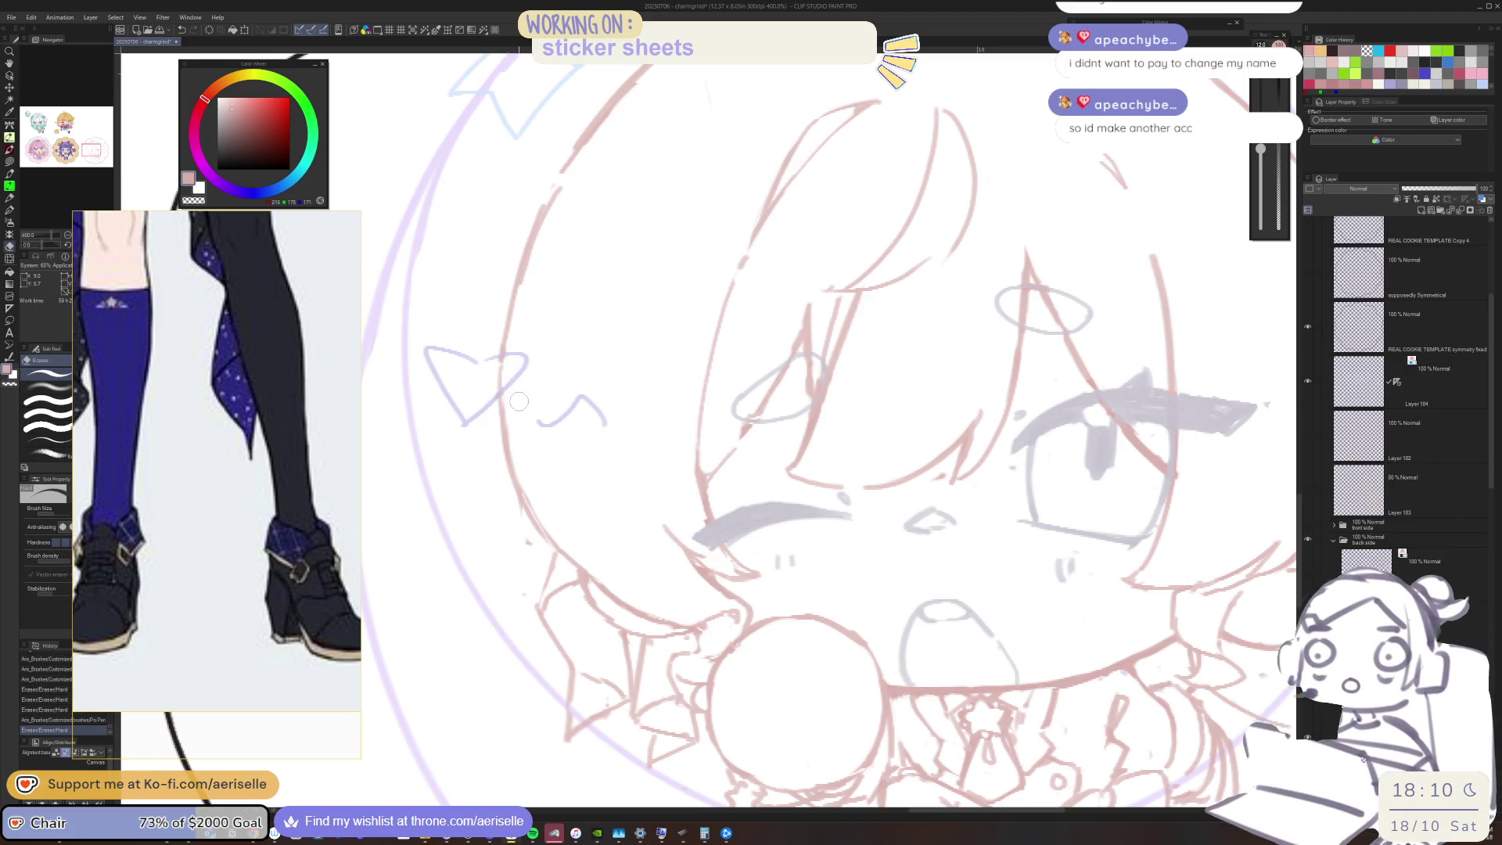
{"action": "key", "text": "p"}
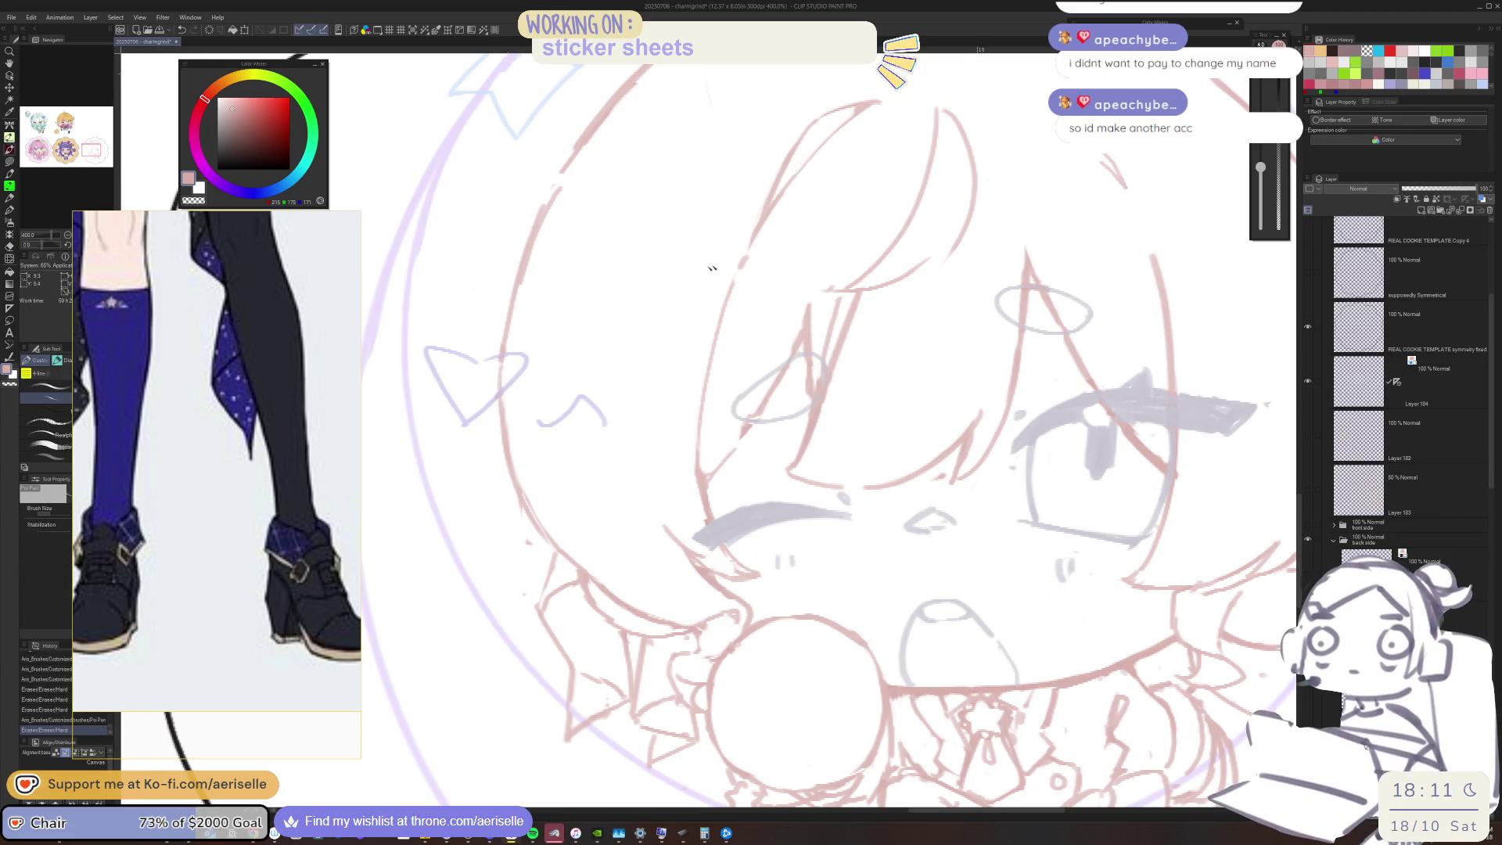
{"action": "scroll", "coordinate": [615, 334], "scroll_direction": "down", "scroll_amount": 2}
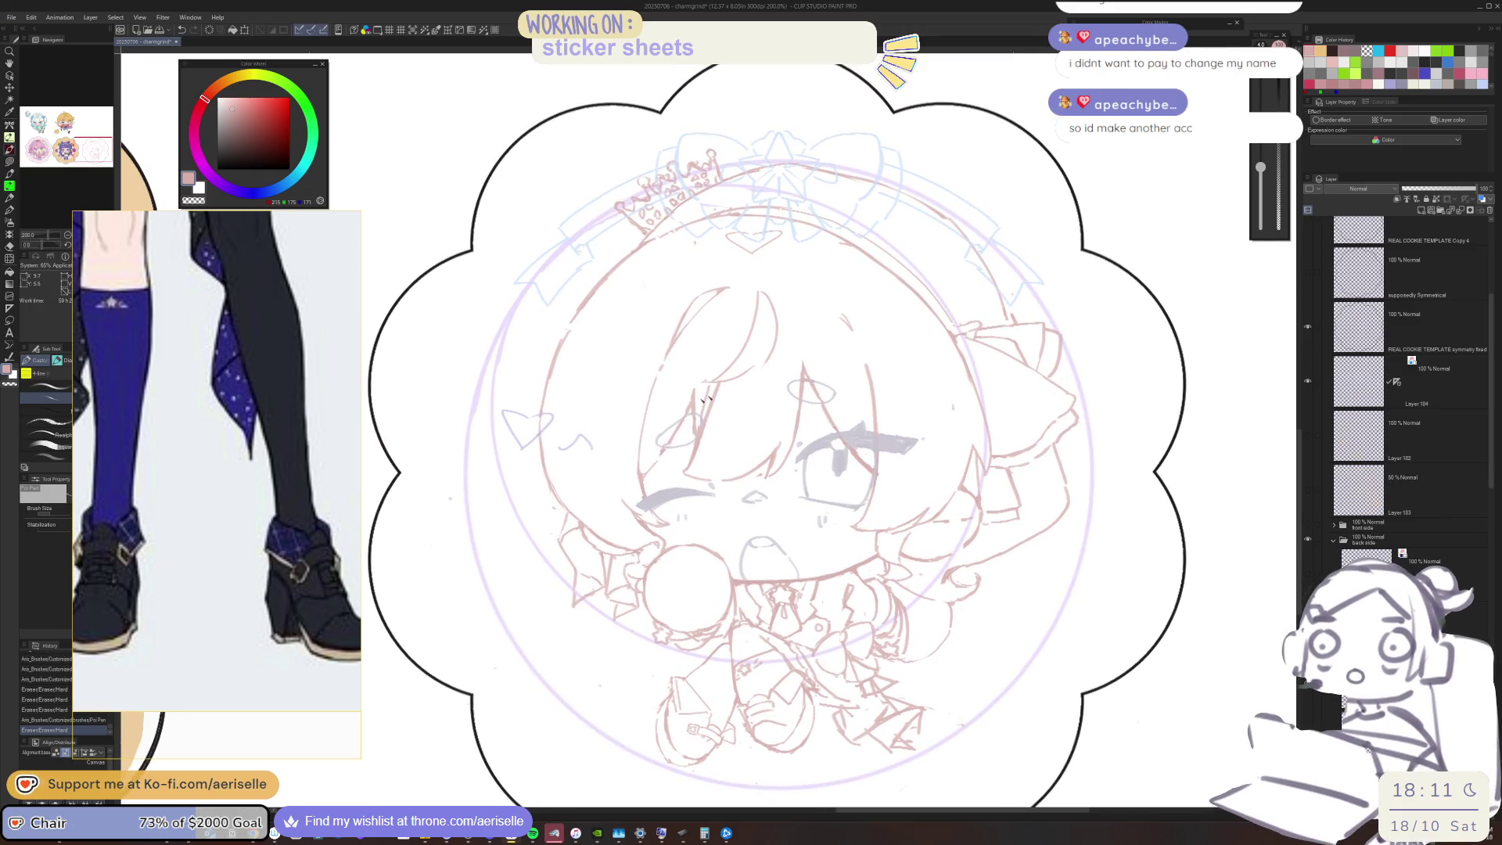
{"action": "scroll", "coordinate": [695, 397], "scroll_direction": "up", "scroll_amount": 2}
Erase sketch lines left of the eye, redraw the face's left contour, and set brush size 17
{"action": "key", "text": "e"}
{"action": "mouse_move", "coordinate": [724, 376]}
{"action": "left_mouse_down"}
{"action": "mouse_move", "coordinate": [701, 450]}
{"action": "mouse_move", "coordinate": [720, 387]}
{"action": "mouse_move", "coordinate": [660, 435]}
{"action": "left_mouse_up"}
{"action": "mouse_move", "coordinate": [614, 510]}
{"action": "left_mouse_down"}
{"action": "mouse_move", "coordinate": [650, 471]}
{"action": "mouse_move", "coordinate": [591, 557]}
{"action": "left_mouse_up"}
{"action": "key", "text": "p"}
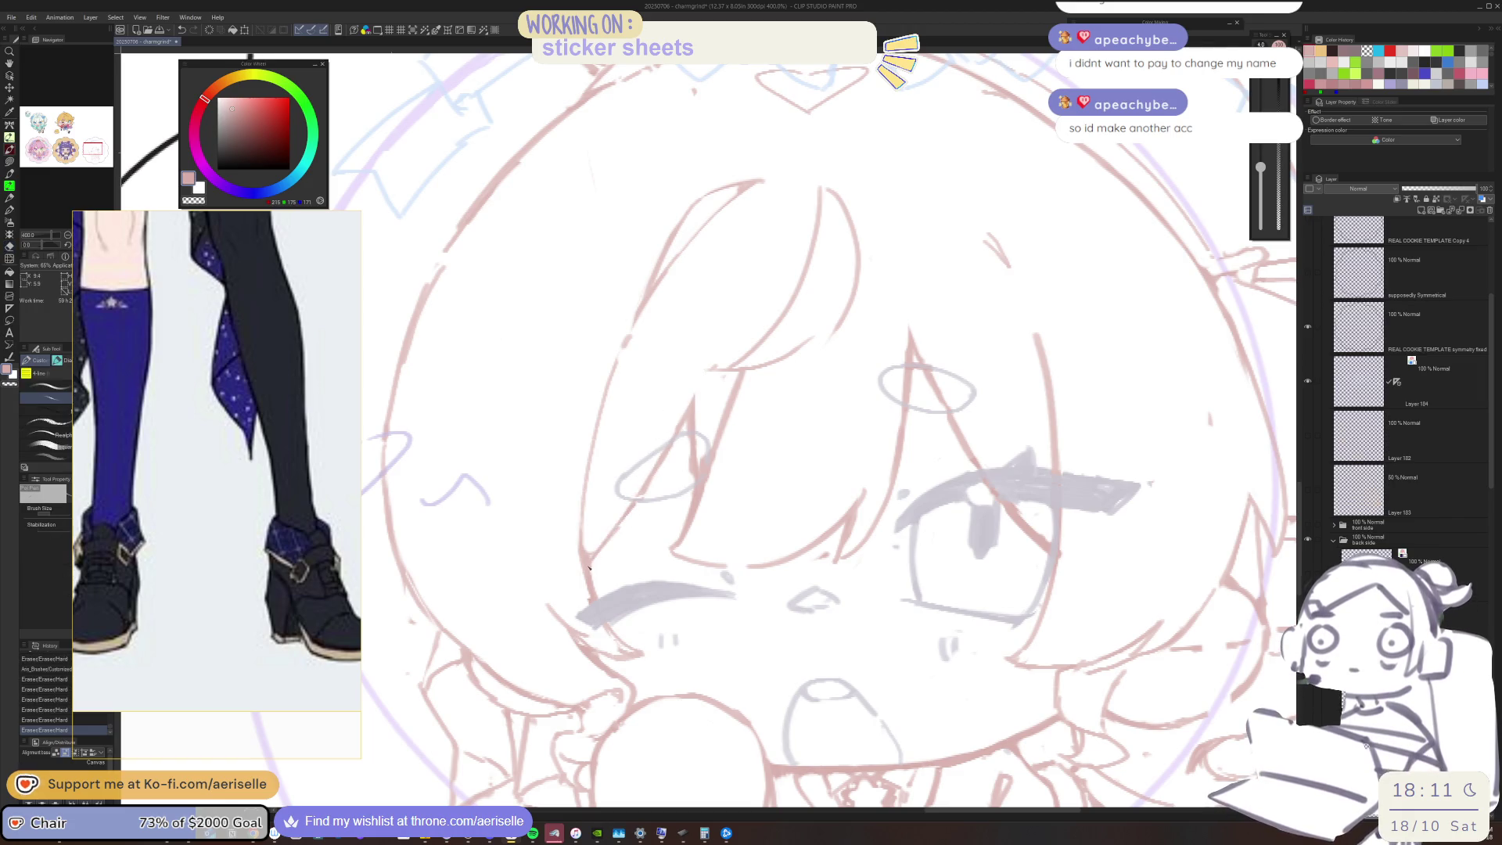
{"action": "left_click_drag", "start_coordinate": [587, 487], "coordinate": [590, 552]}
{"action": "left_click_drag", "start_coordinate": [516, 244], "coordinate": [536, 561]}
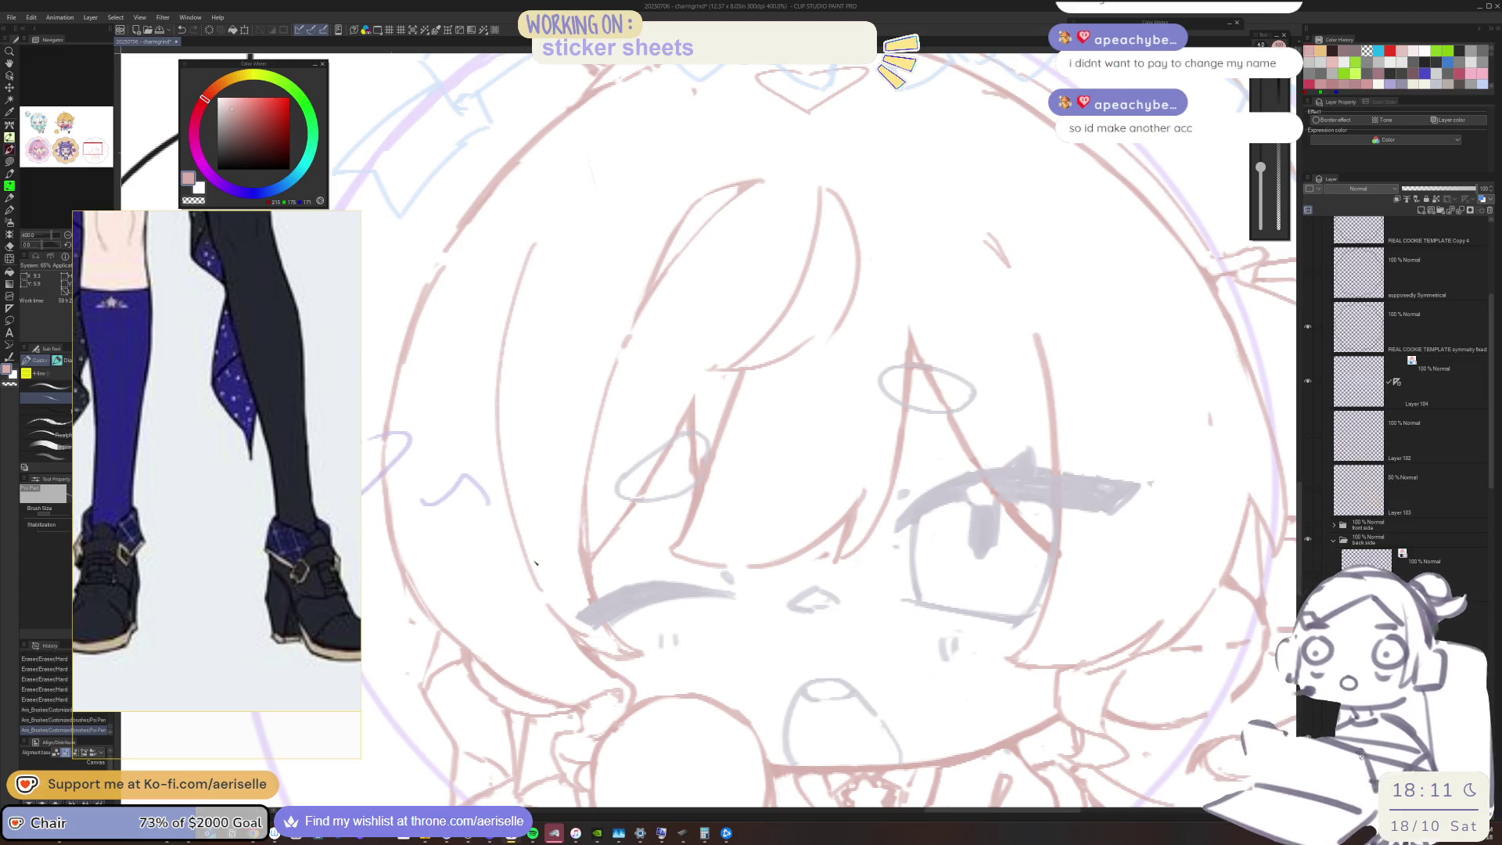
{"action": "key", "text": "bracketright"}
{"action": "key", "text": "bracketright"}
{"action": "key", "text": "bracketright"}
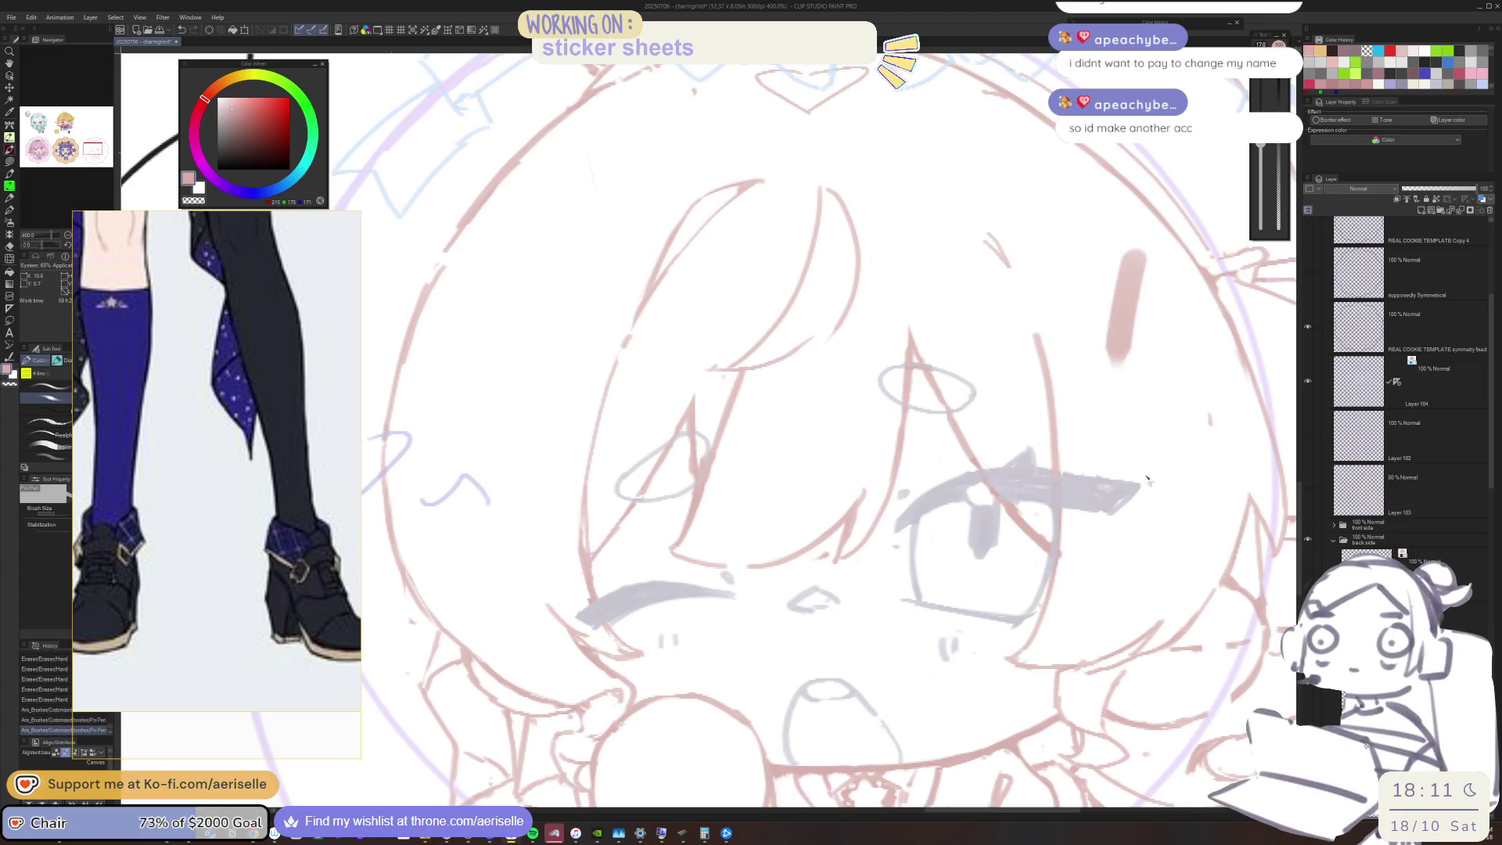
Erase the leftover mark with the Eraser and zoom out to 200% to see the whole sticker
{"action": "key", "text": "e"}
{"action": "left_click", "coordinate": [1066, 552]}
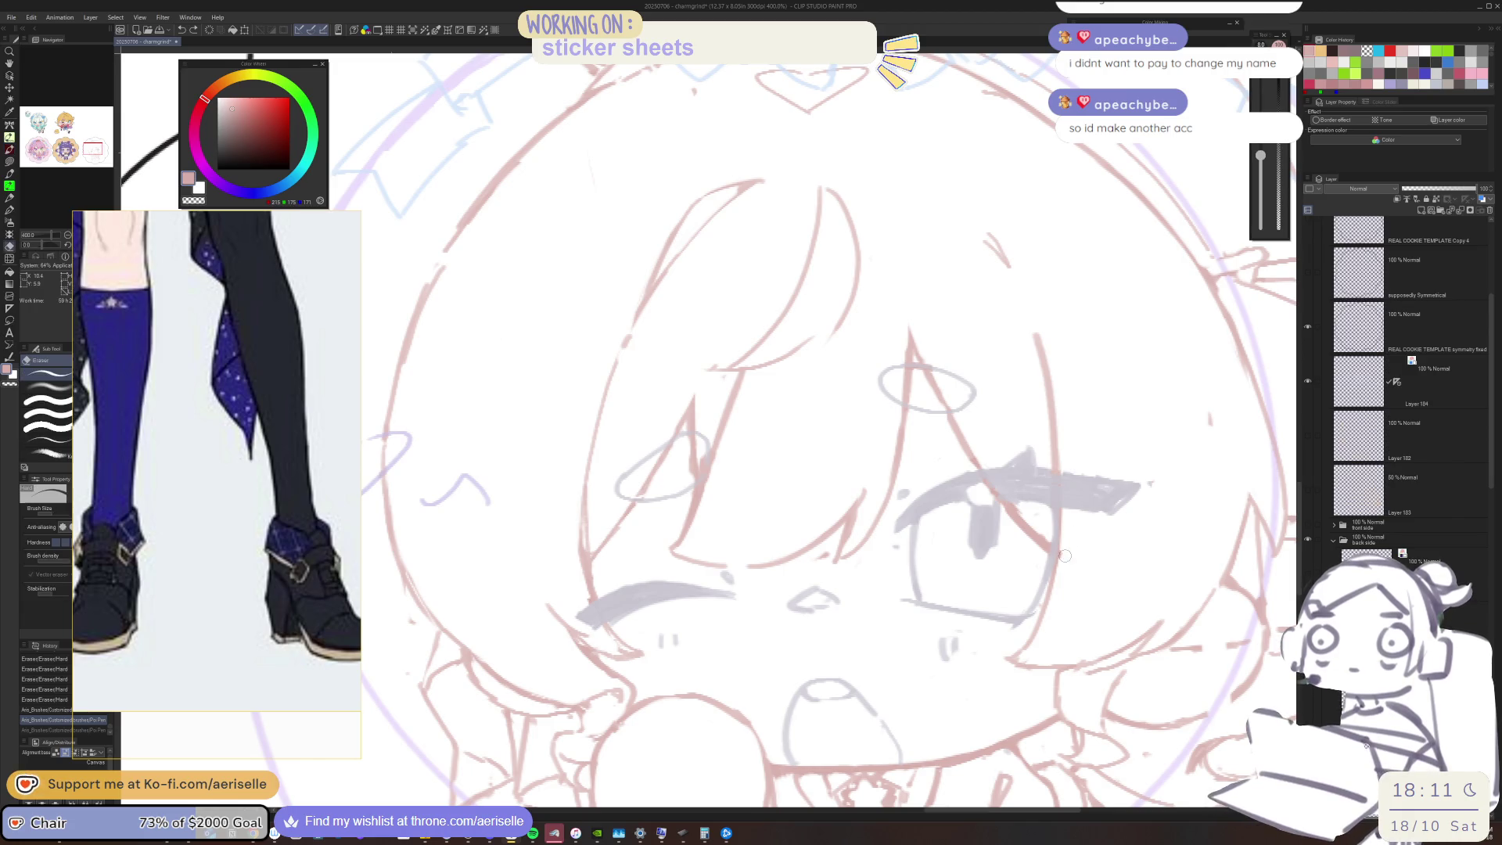
{"action": "key", "text": "ctrl+minus"}
{"action": "key", "text": "ctrl+minus"}
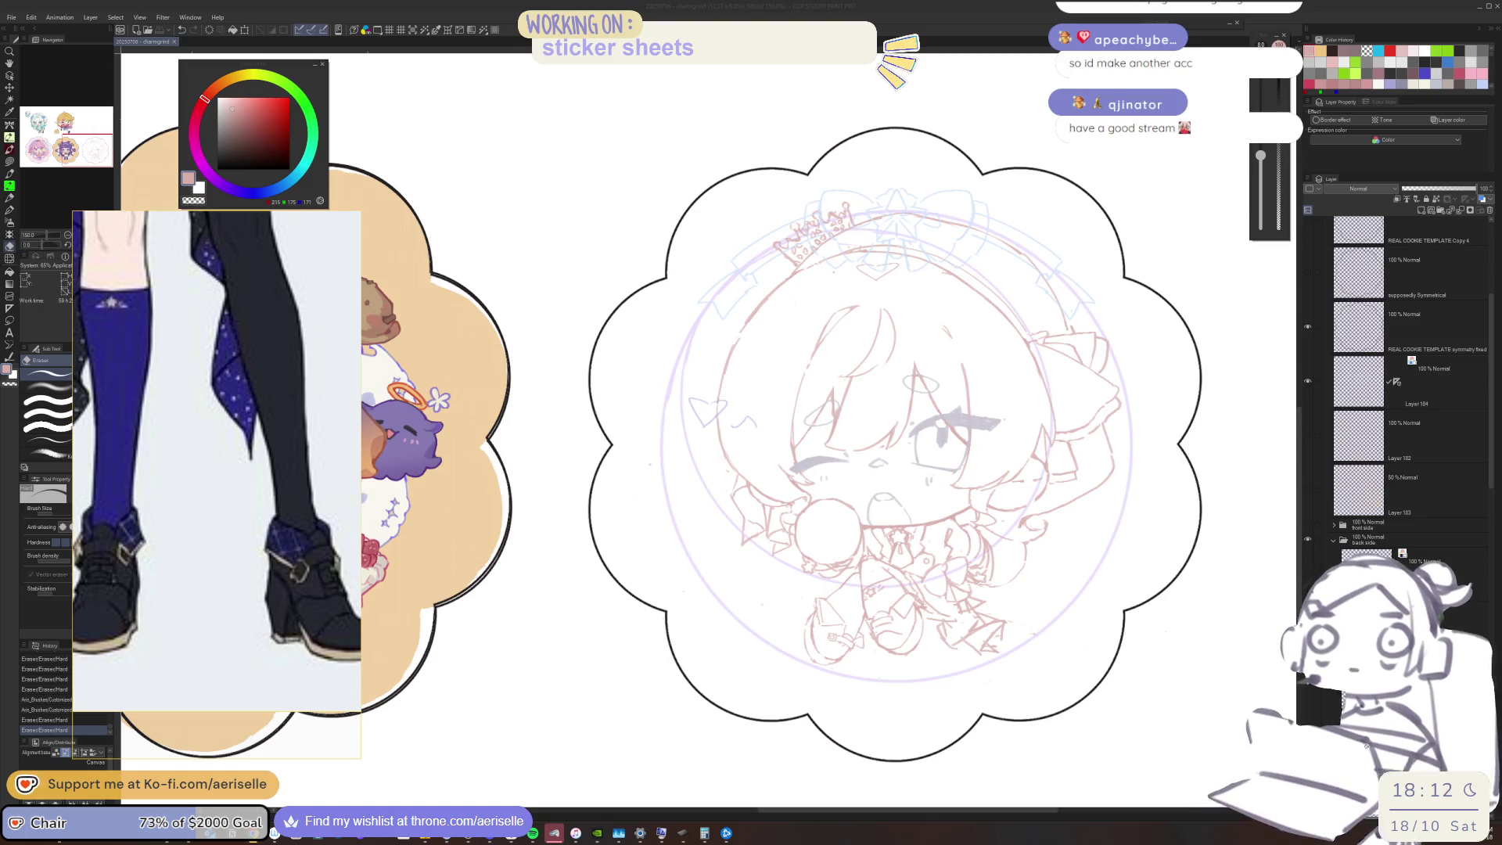
Touch up a stray mark beside the face and mirror the canvas to check the sketch
{"action": "left_click", "coordinate": [1037, 525]}
{"action": "scroll", "coordinate": [1037, 525], "scroll_direction": "up", "scroll_amount": 4}
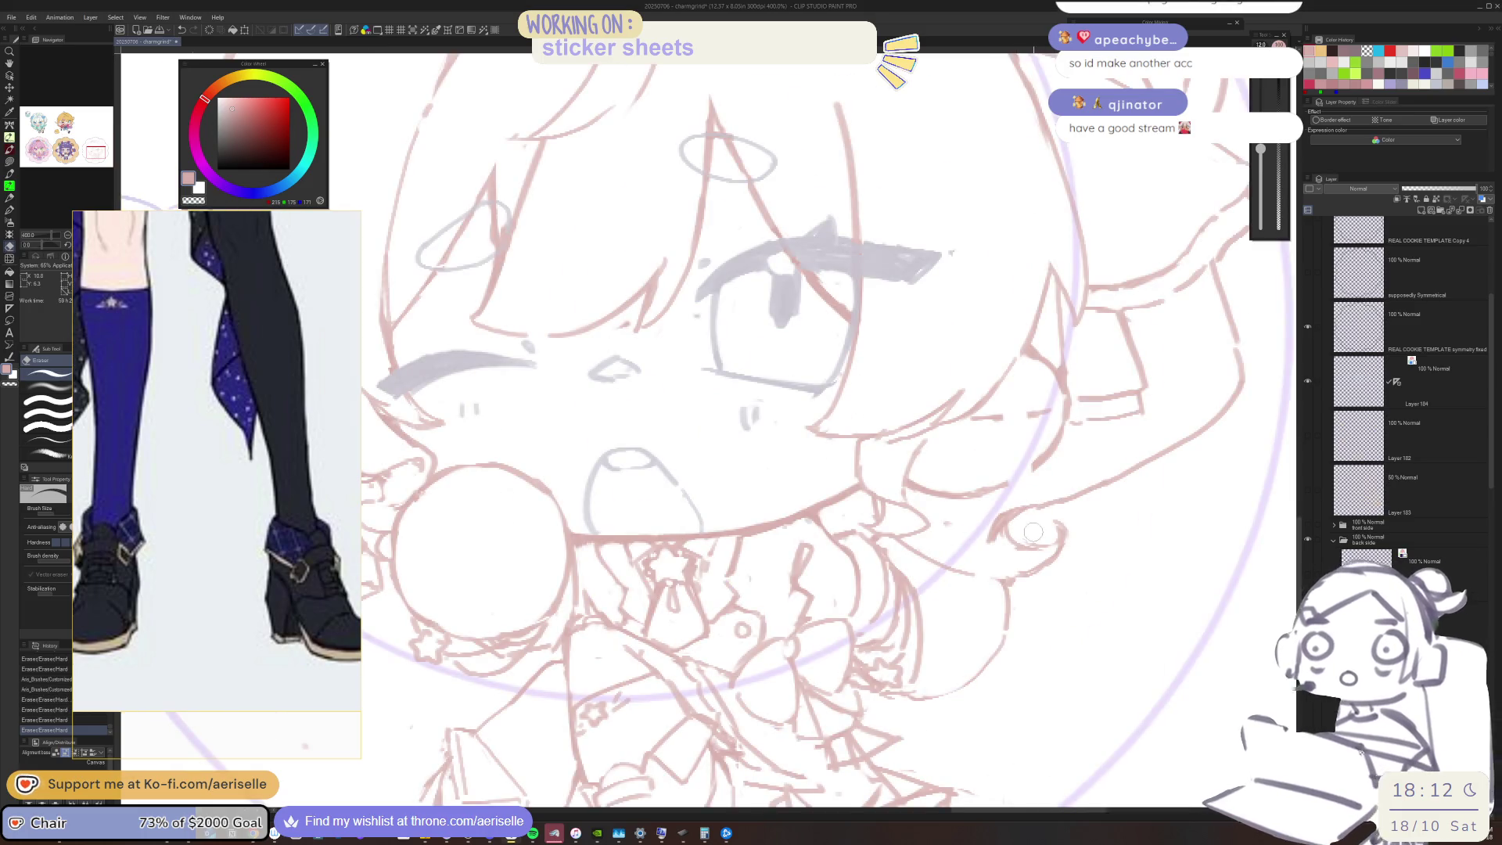
{"action": "key", "text": "p"}
{"action": "left_click_drag", "start_coordinate": [1039, 549], "coordinate": [1040, 513]}
{"action": "key", "text": "e"}
{"action": "scroll", "coordinate": [1039, 513], "scroll_direction": "down", "scroll_amount": 4}
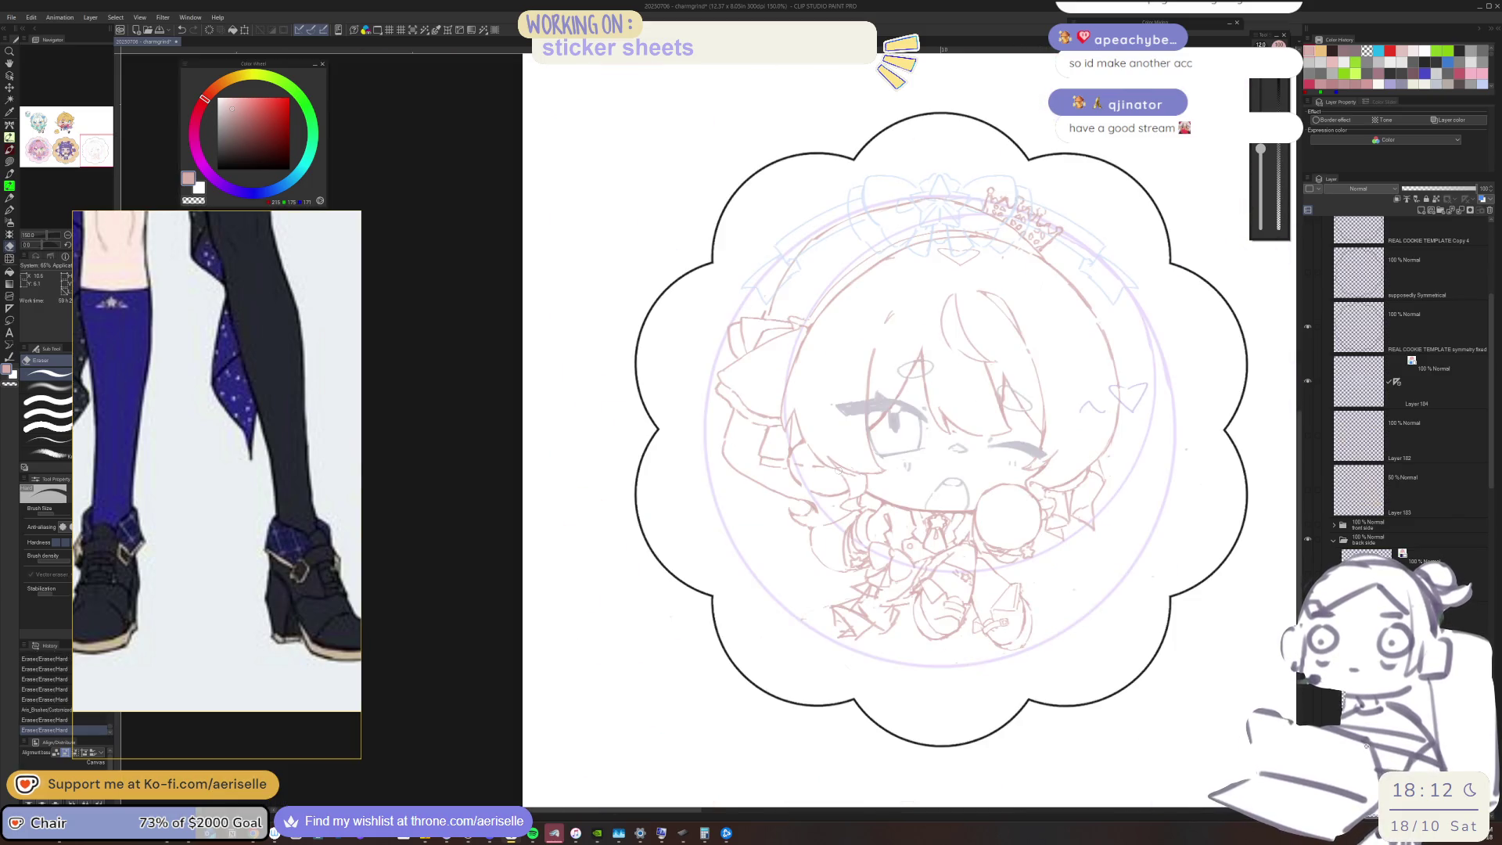
{"action": "key", "text": "h"}
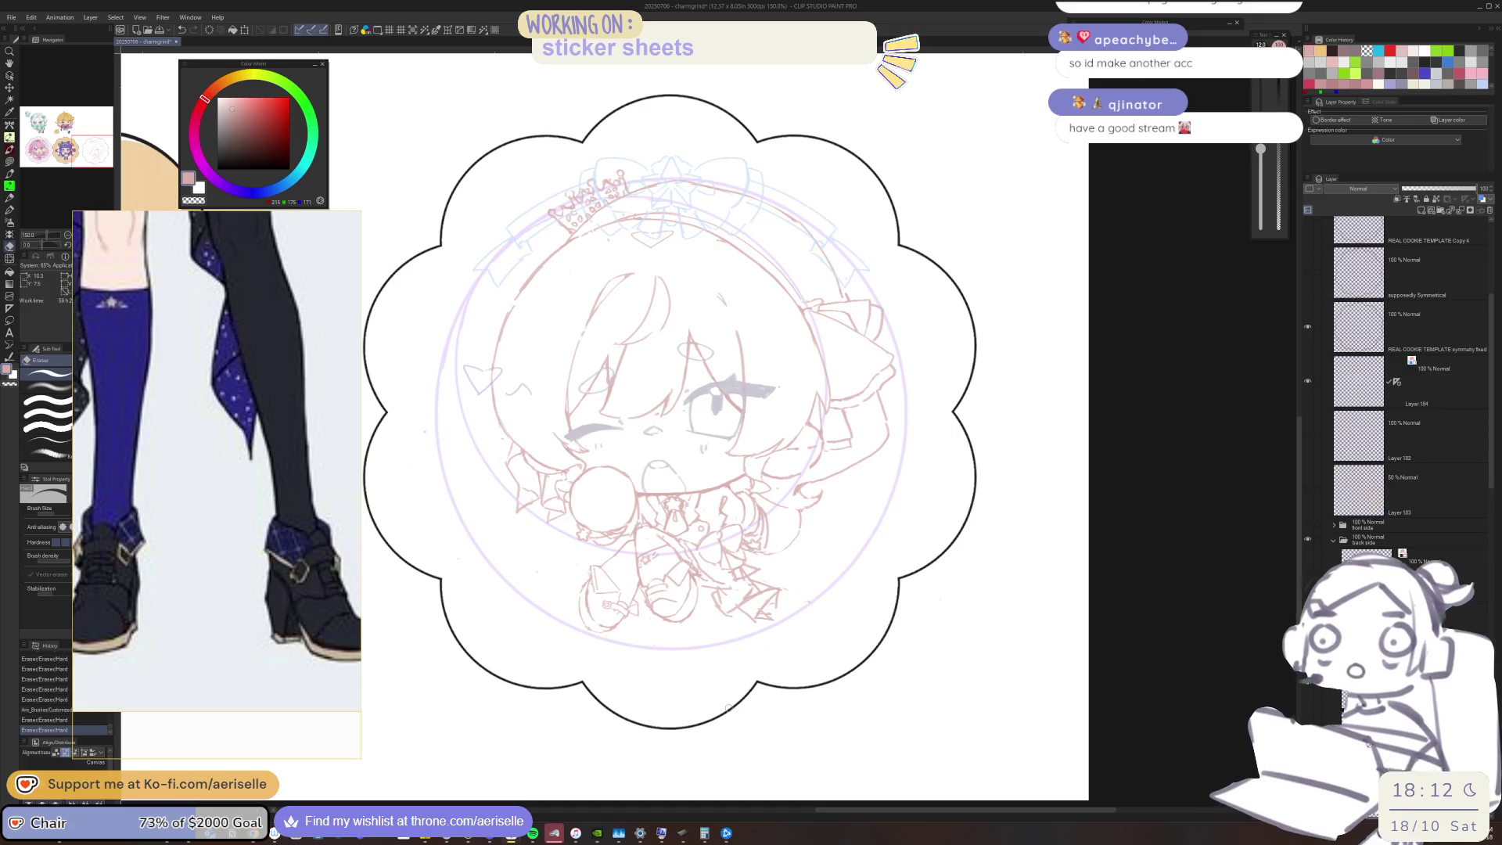
{"action": "scroll", "coordinate": [380, 574], "scroll_direction": "down", "scroll_amount": 2}
{"action": "scroll", "coordinate": [144, 518], "scroll_direction": "down", "scroll_amount": 1}
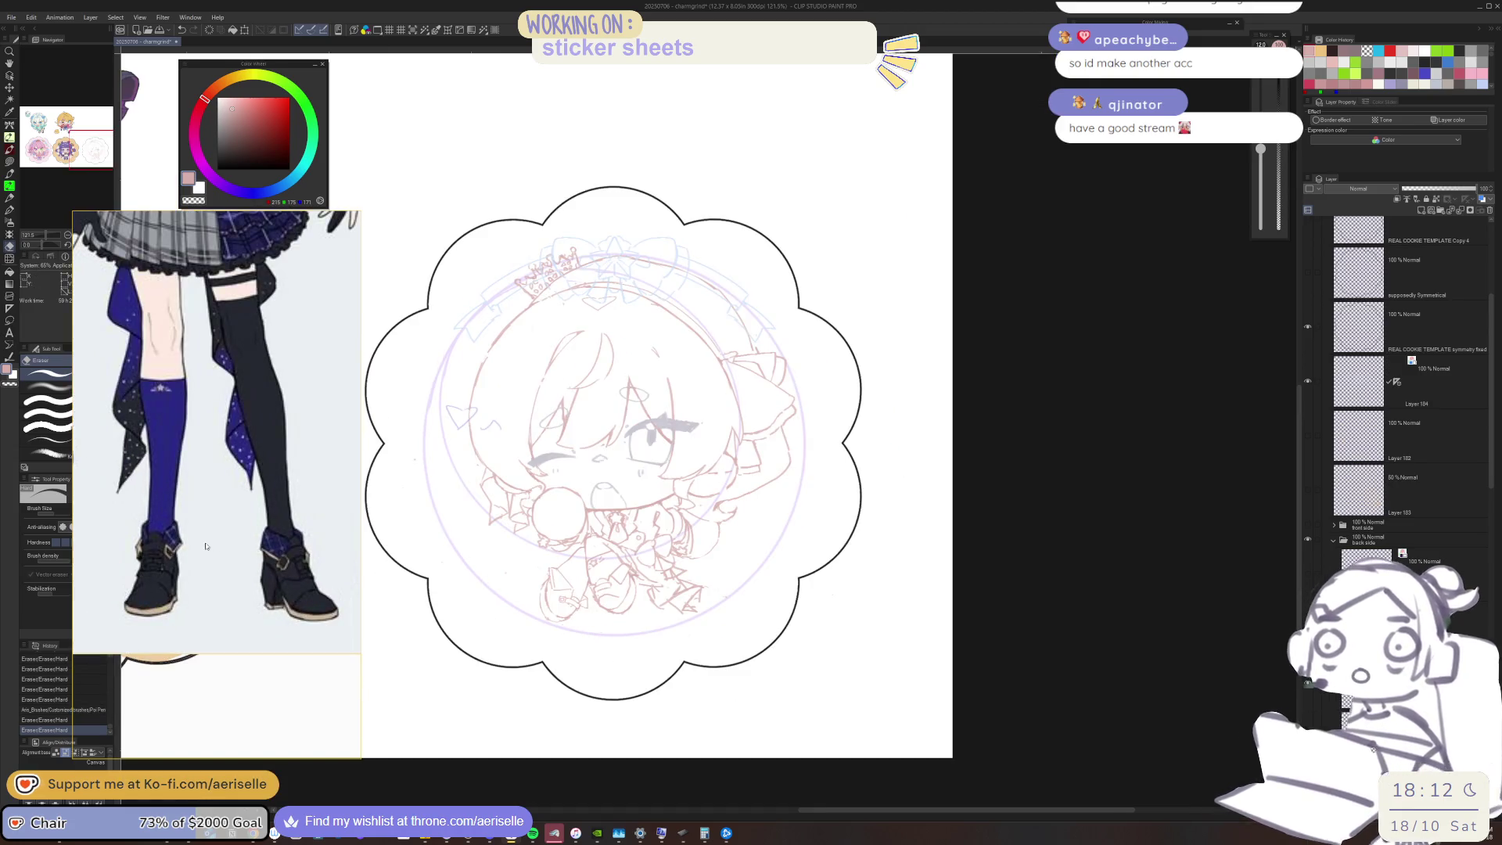
Show the front side folder, move the back design Copy layer in the stack, and unmirror the view
{"action": "left_click", "coordinate": [1307, 523]}
{"action": "left_click", "coordinate": [1335, 526]}
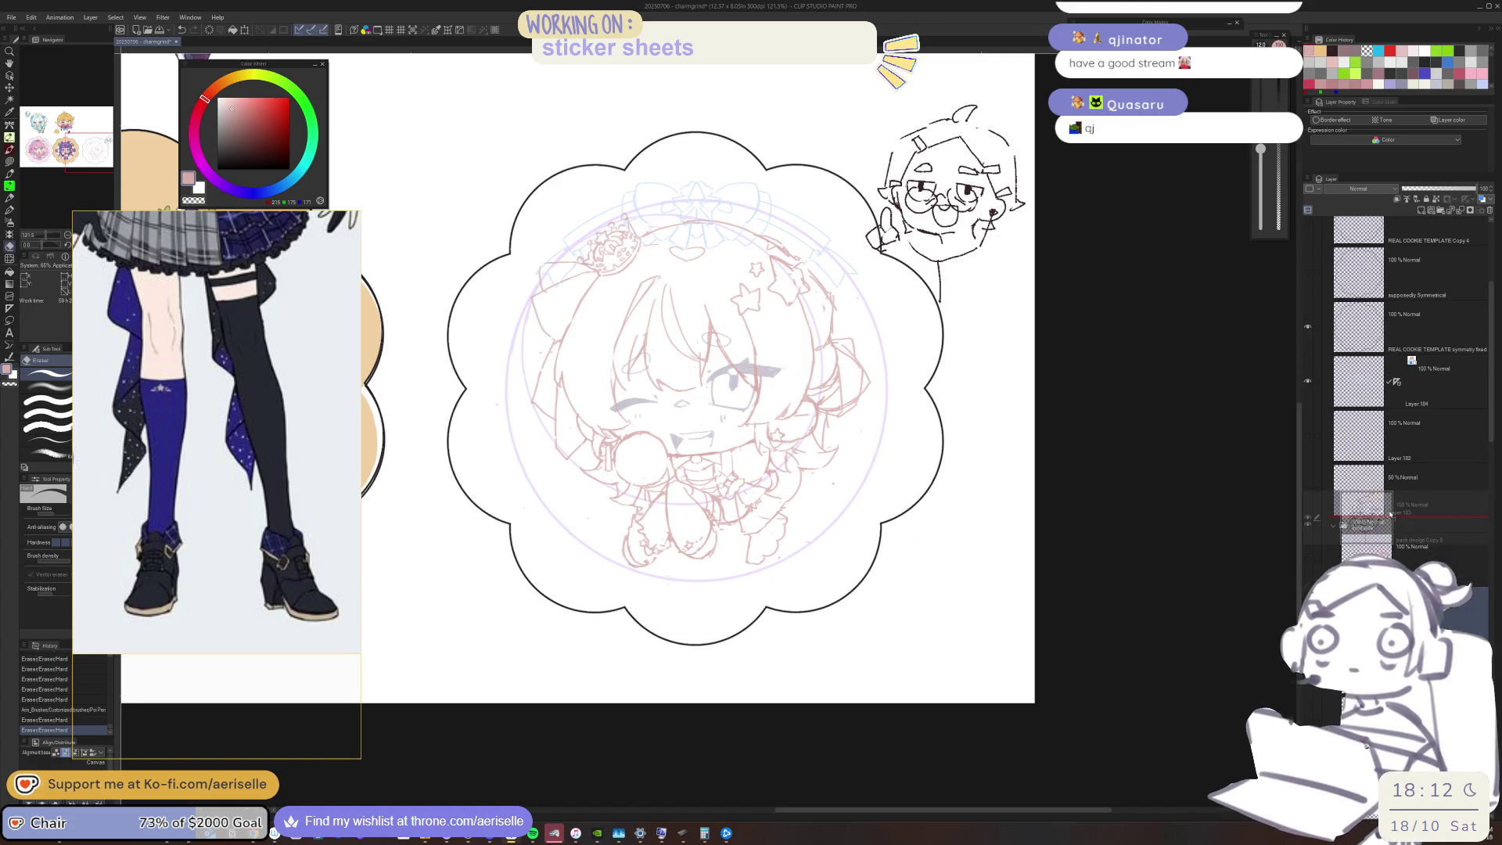
{"action": "left_click_drag", "start_coordinate": [1334, 528], "coordinate": [1320, 529]}
{"action": "key", "text": "h"}
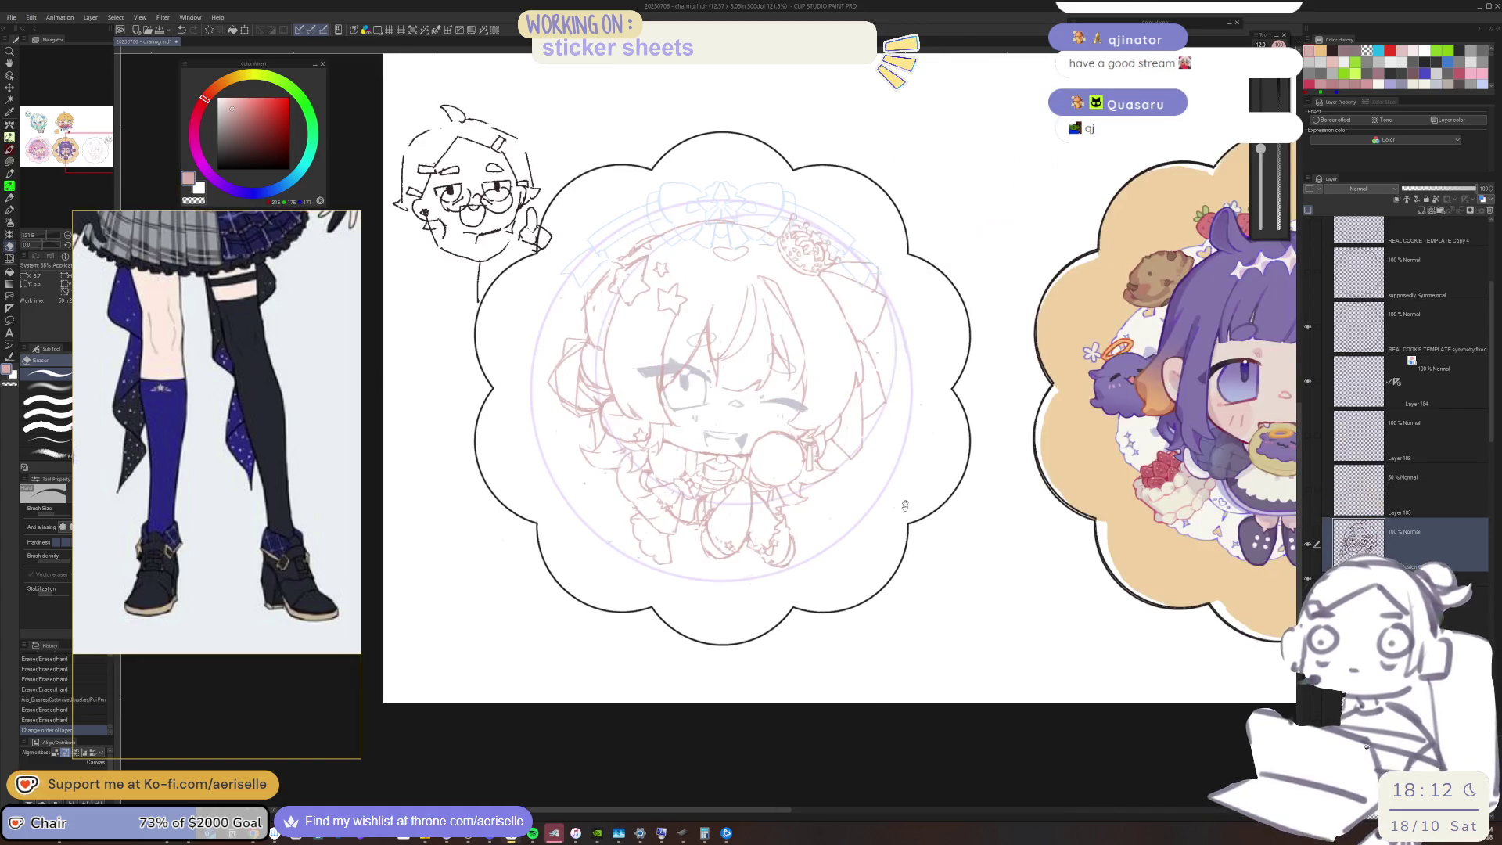
Compare the alternate star sketch, keep the crown sketch, and move the reference image right
{"action": "left_click", "coordinate": [1307, 579]}
{"action": "left_click", "coordinate": [1307, 579]}
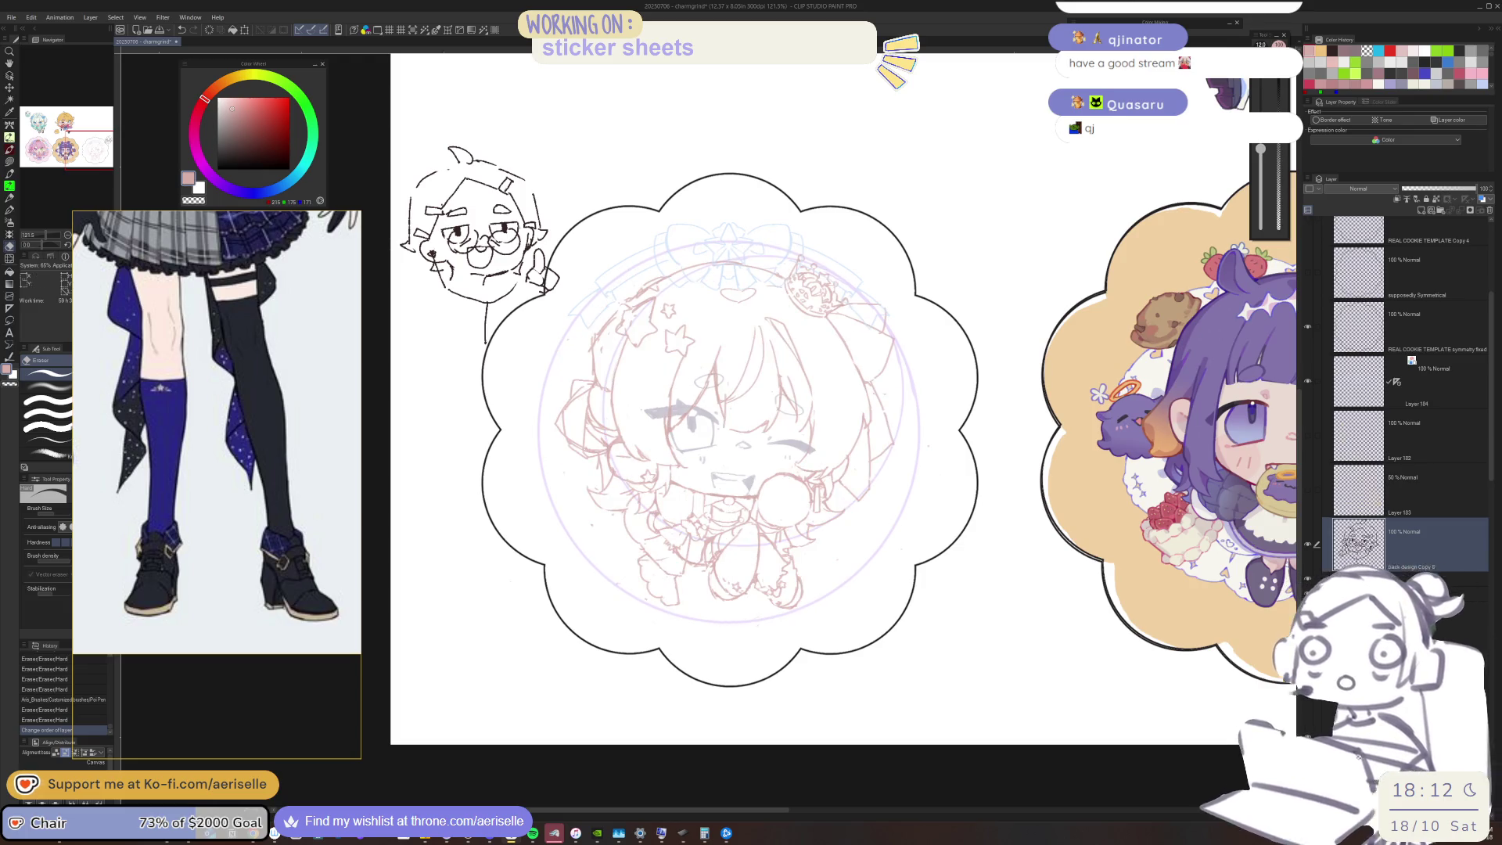
{"action": "left_click", "coordinate": [1308, 581]}
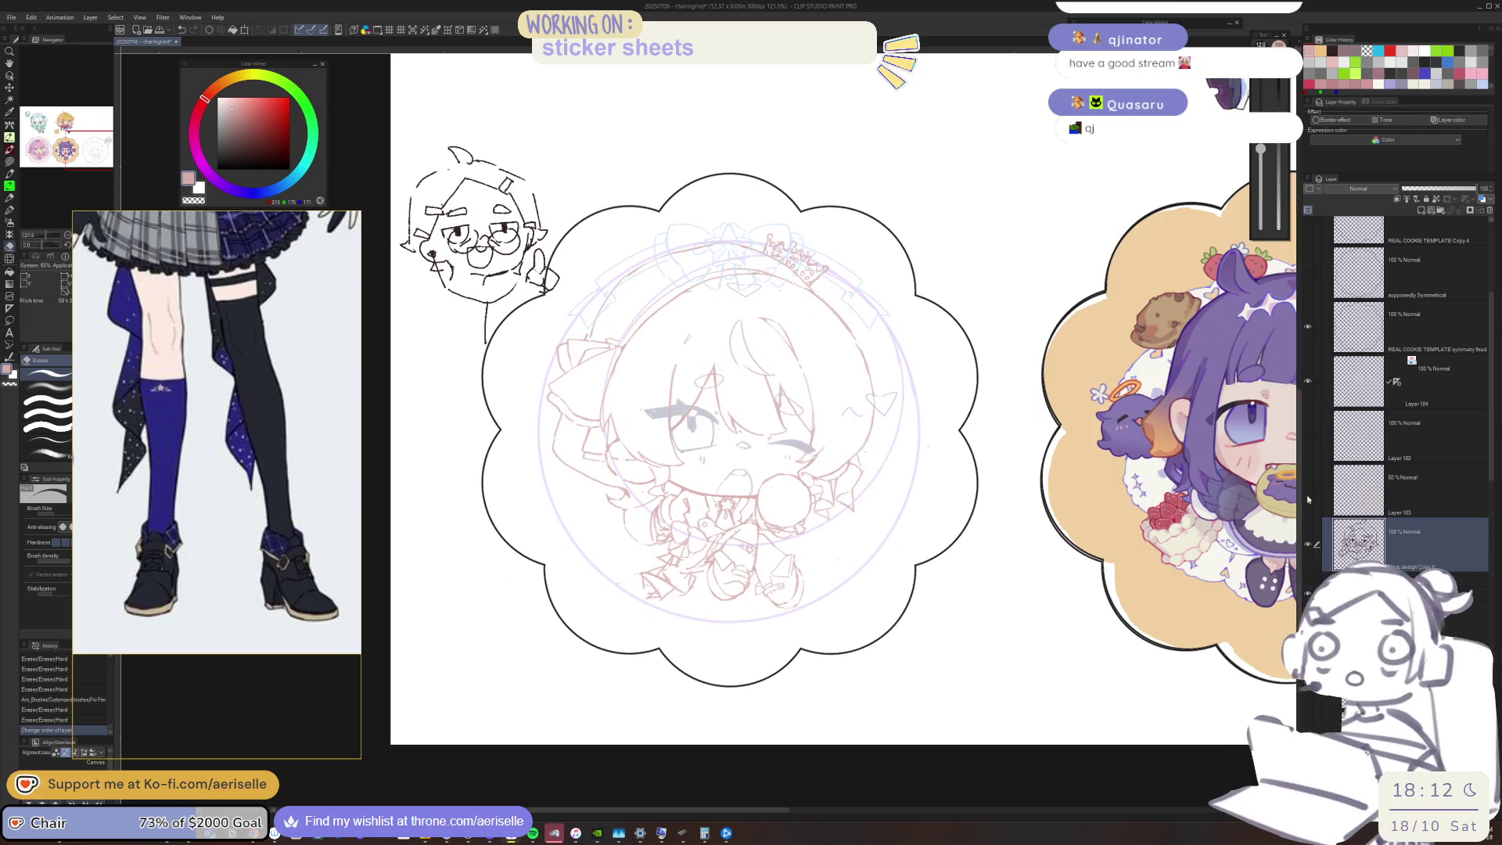
{"action": "left_click_drag", "start_coordinate": [218, 467], "coordinate": [355, 467]}
{"action": "scroll", "coordinate": [355, 467], "scroll_direction": "down", "scroll_amount": 3}
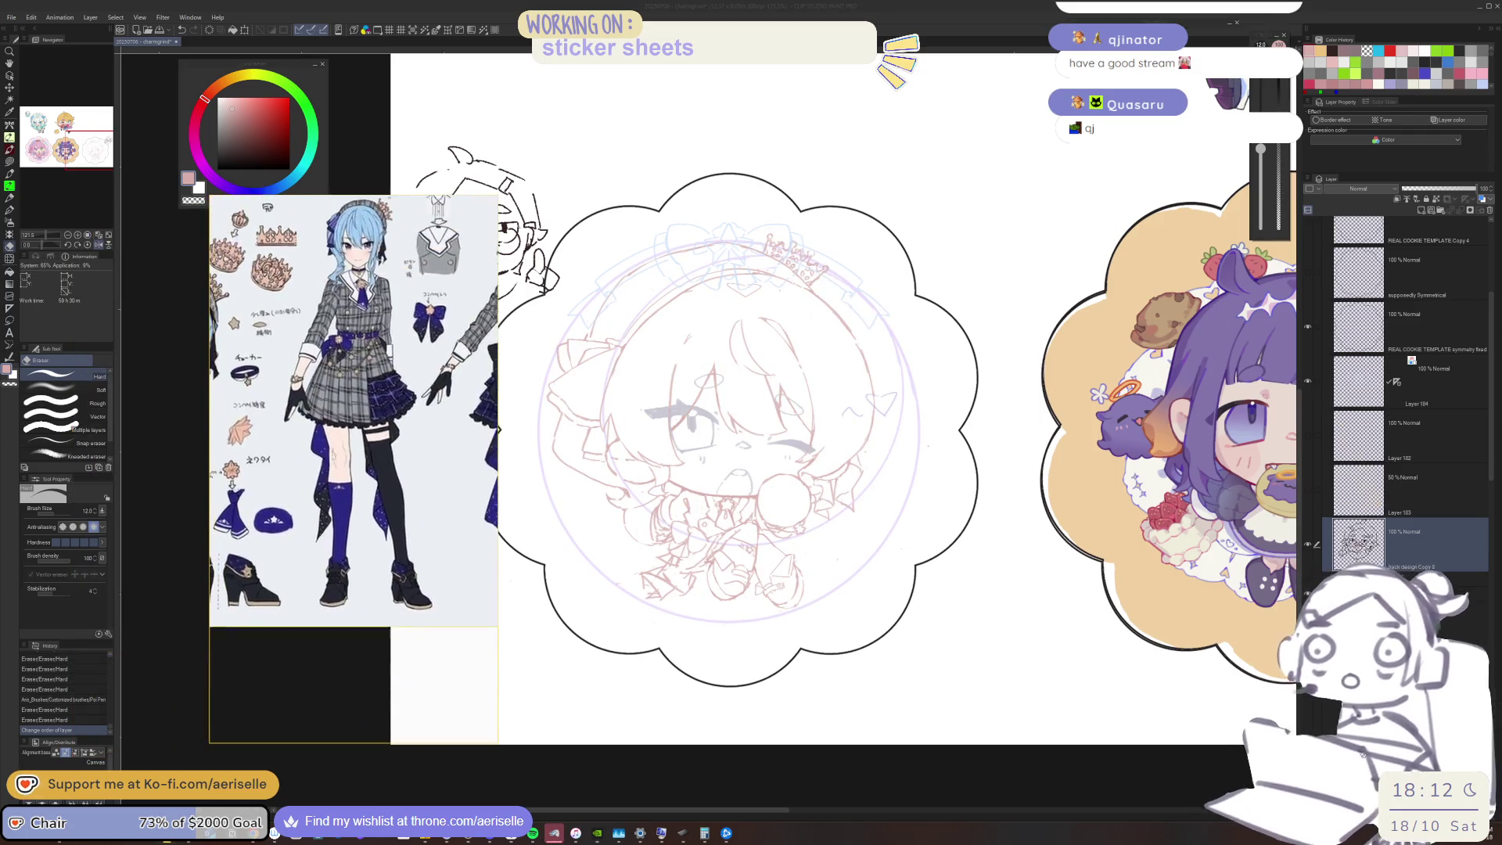
Show Layer 183's orange ray guides and the gold star layer, centre the sticker, and save
{"action": "scroll", "coordinate": [374, 321], "scroll_direction": "up", "scroll_amount": 5}
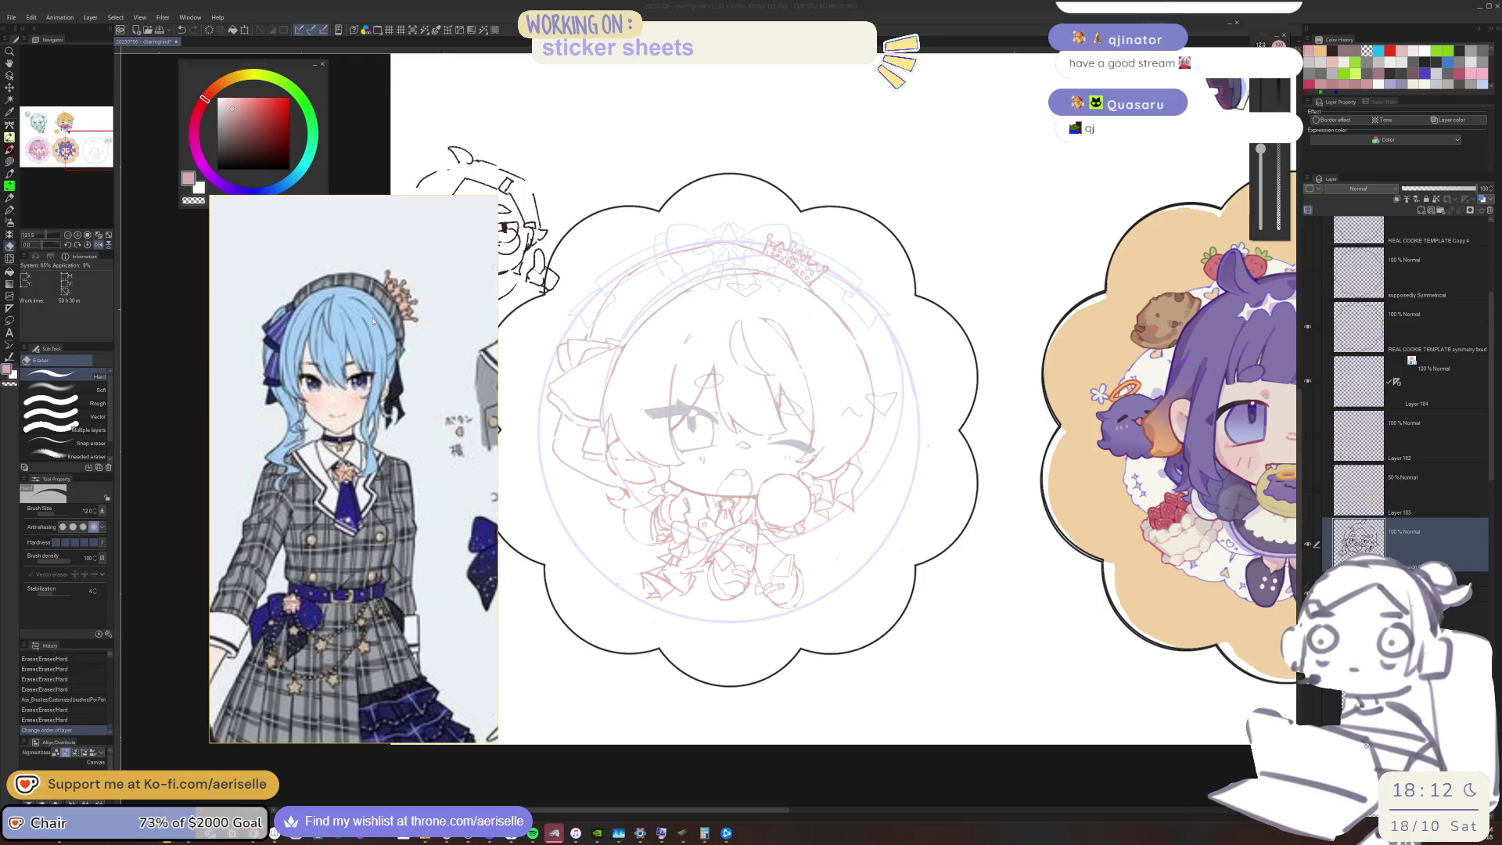
{"action": "left_click", "coordinate": [916, 433]}
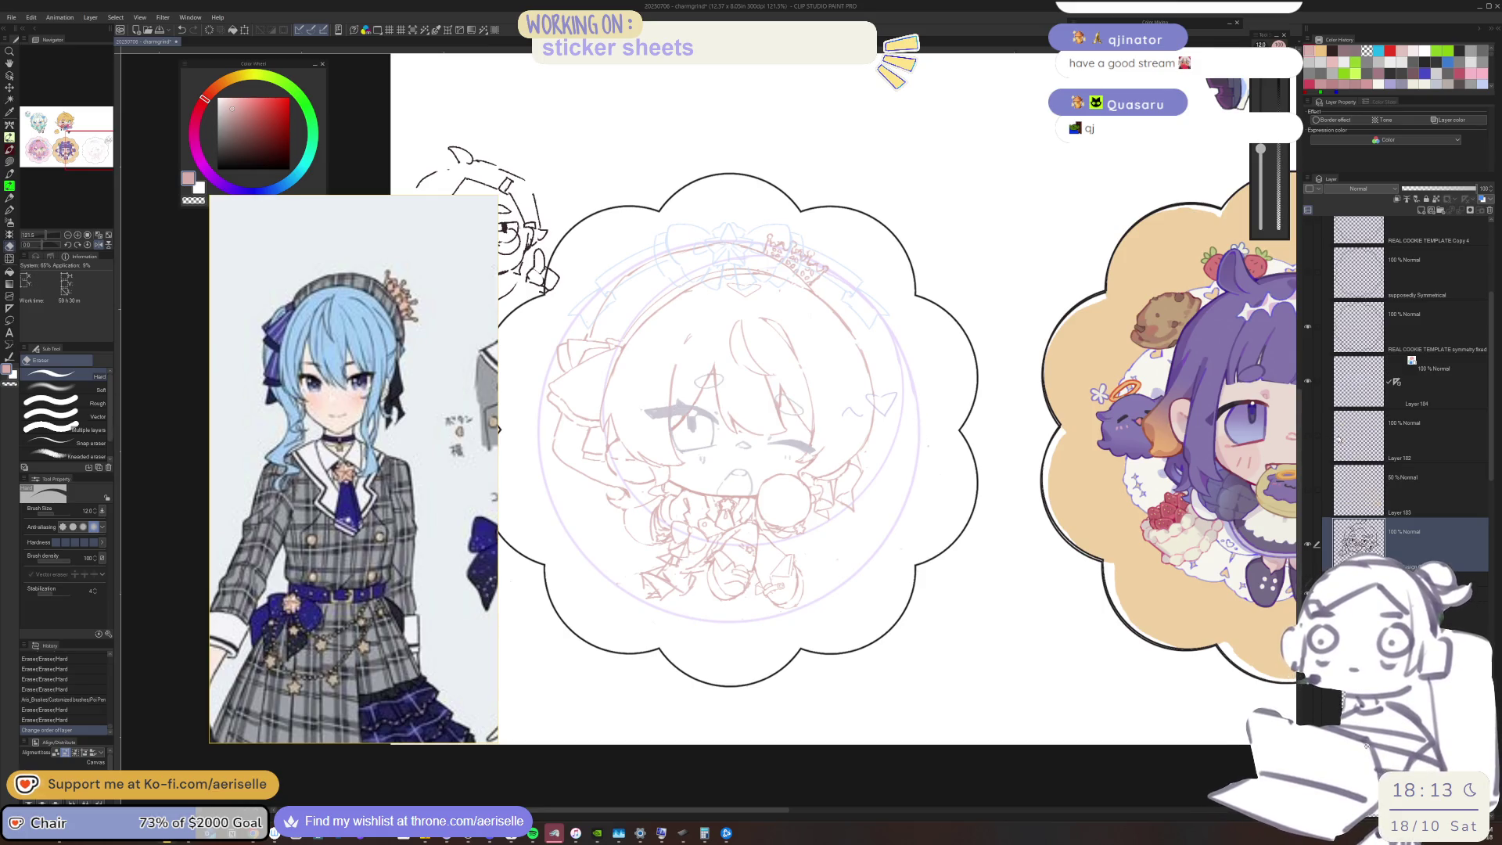
{"action": "left_click", "coordinate": [1308, 489]}
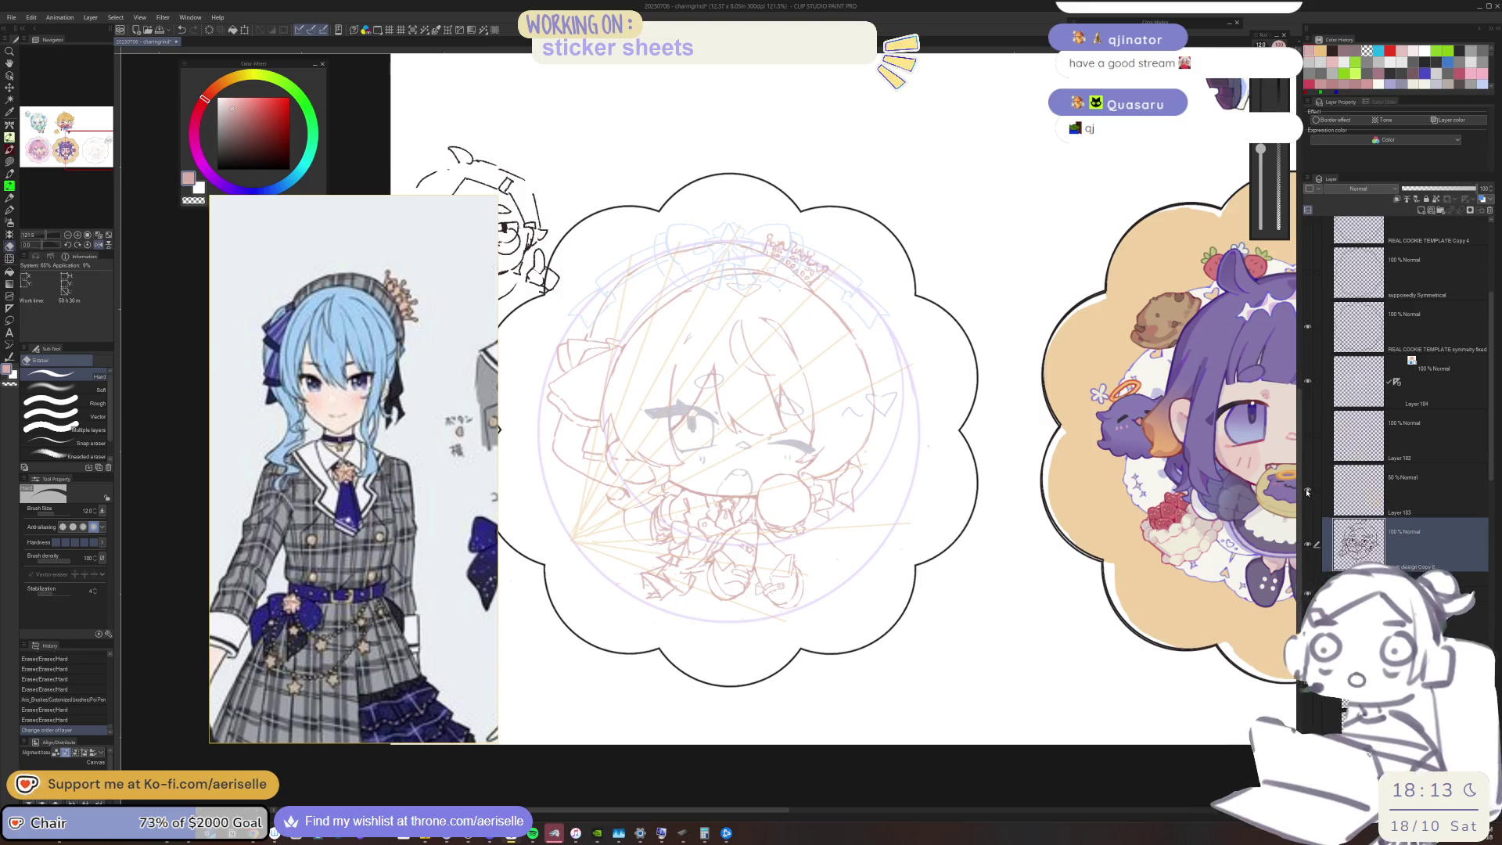
{"action": "left_click", "coordinate": [1306, 448]}
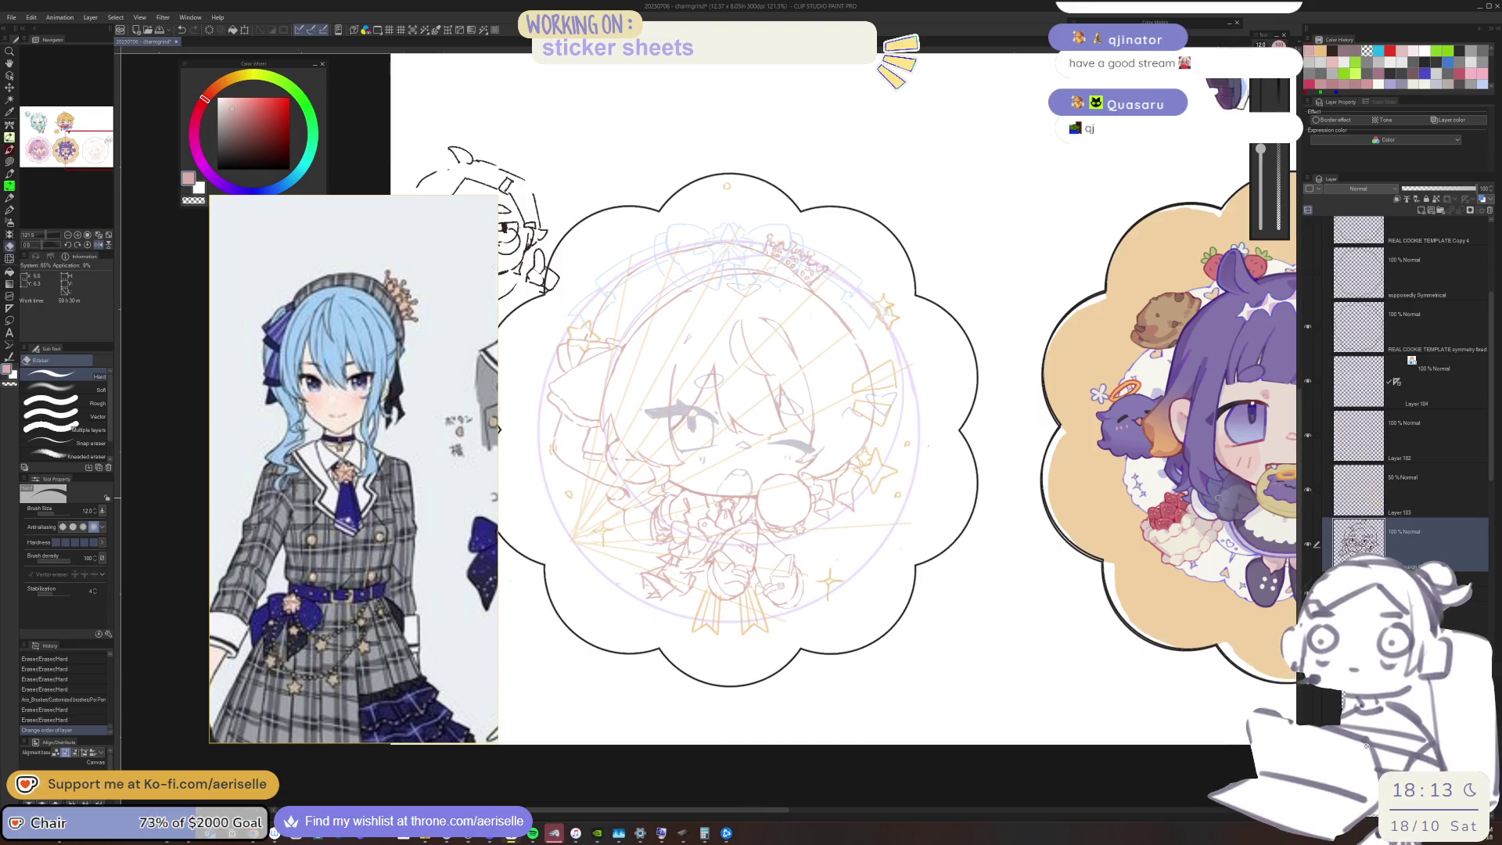
{"action": "scroll", "coordinate": [1218, 497], "scroll_direction": "down", "scroll_amount": 1}
{"action": "mouse_move", "coordinate": [1029, 532]}
{"action": "left_mouse_down"}
{"action": "mouse_move", "coordinate": [1244, 541]}
{"action": "mouse_move", "coordinate": [1200, 537]}
{"action": "mouse_move", "coordinate": [1223, 558]}
{"action": "mouse_move", "coordinate": [1261, 555]}
{"action": "mouse_move", "coordinate": [1033, 562]}
{"action": "left_mouse_up"}
{"action": "key", "text": "ctrl+s"}
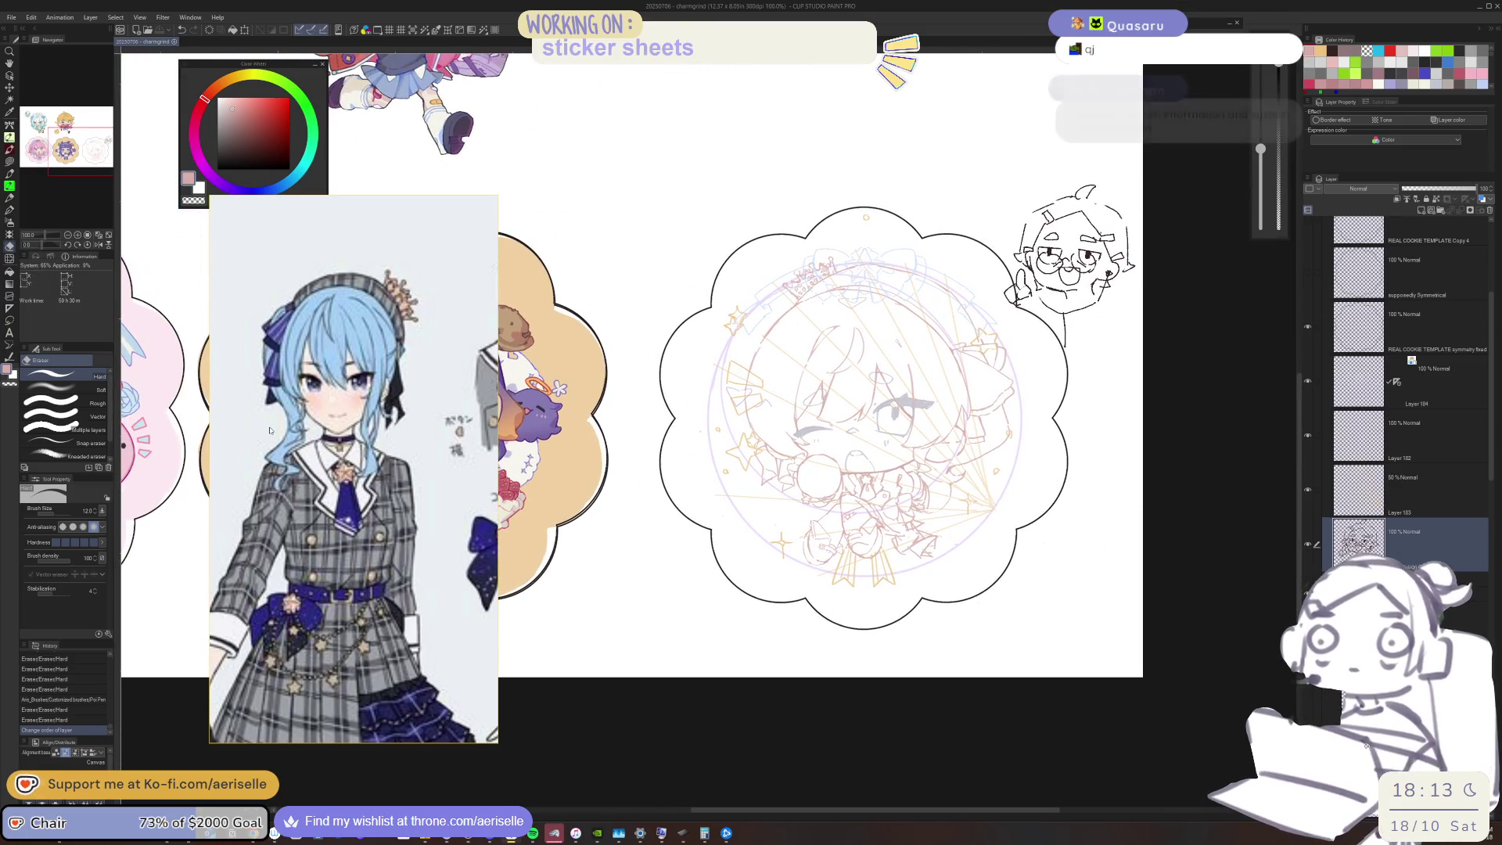